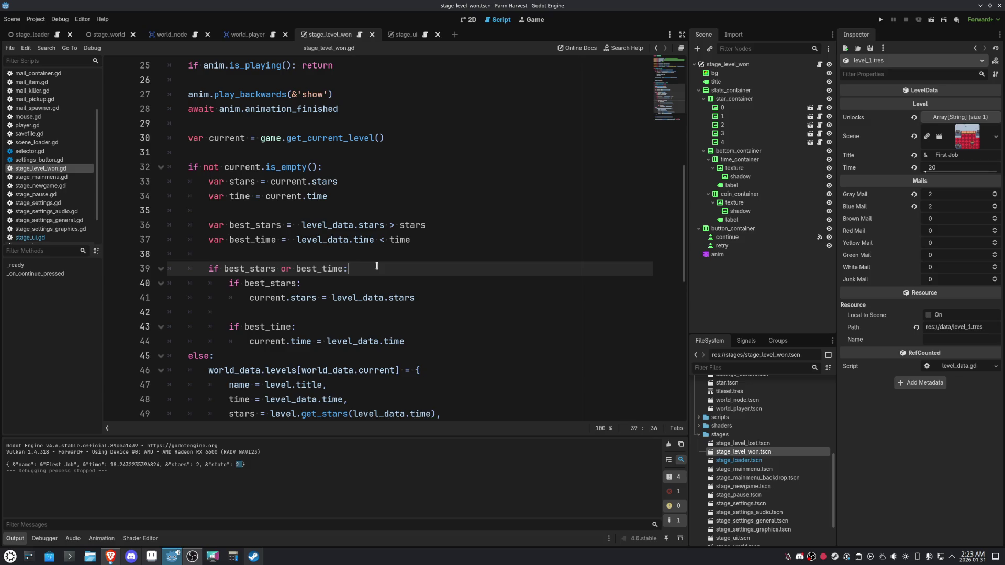
Add 'var _best_stars = false' and 'var _best_time = false' below line 10
click(669, 68)
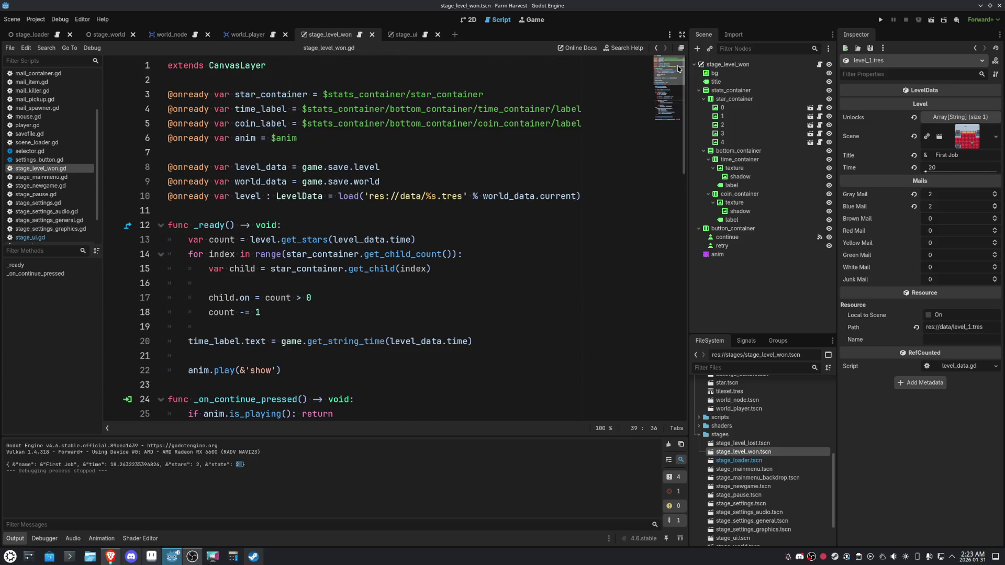
click(606, 193)
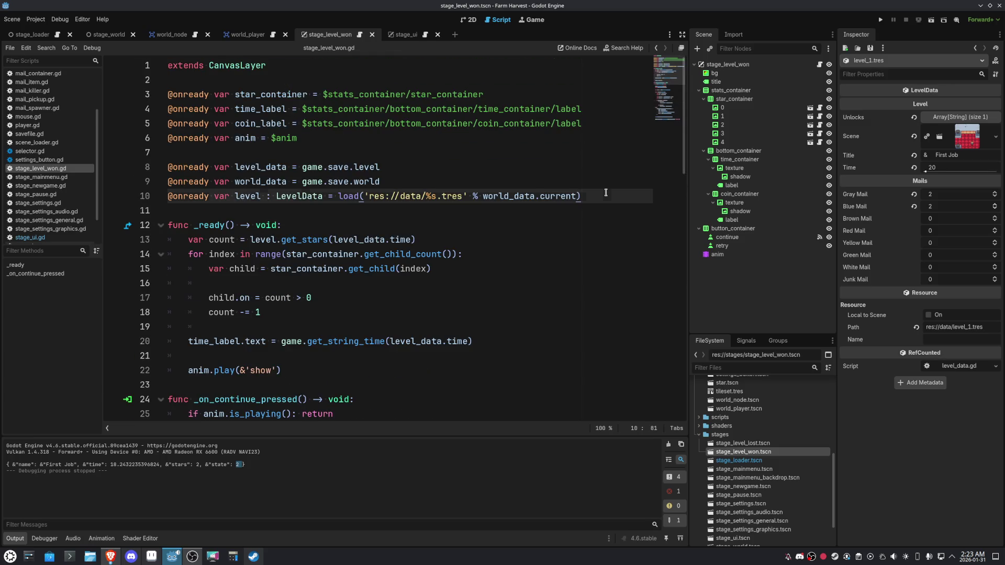
key(Return)
key(Return)
text(var _best_stars = false)
key(Return)
text(v)
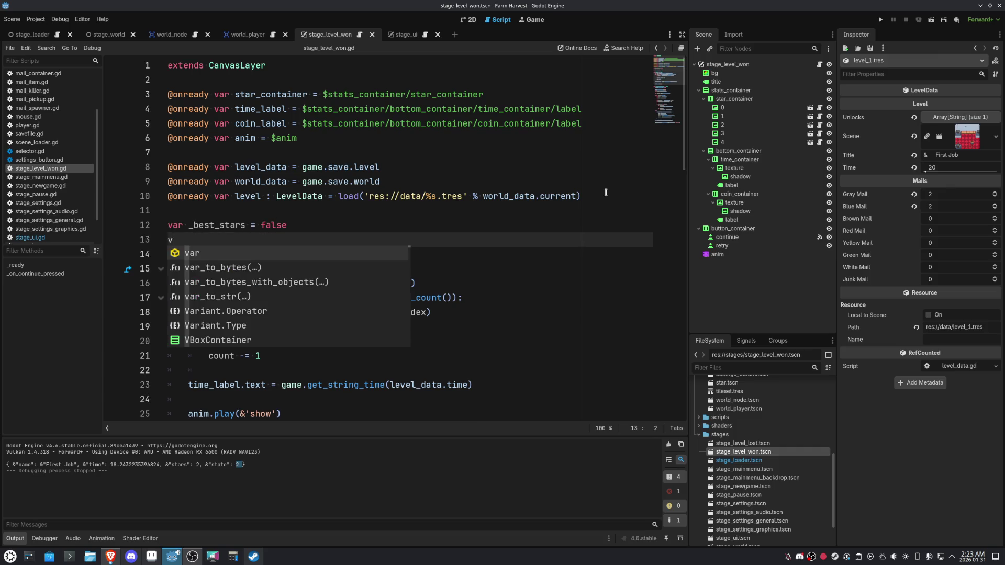
text(ar _best_)
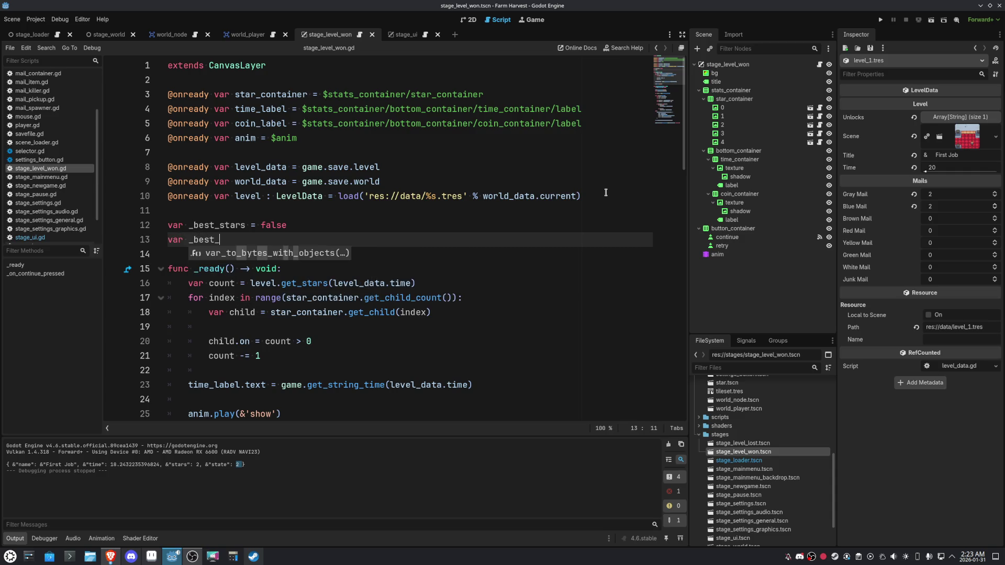
text(time = false)
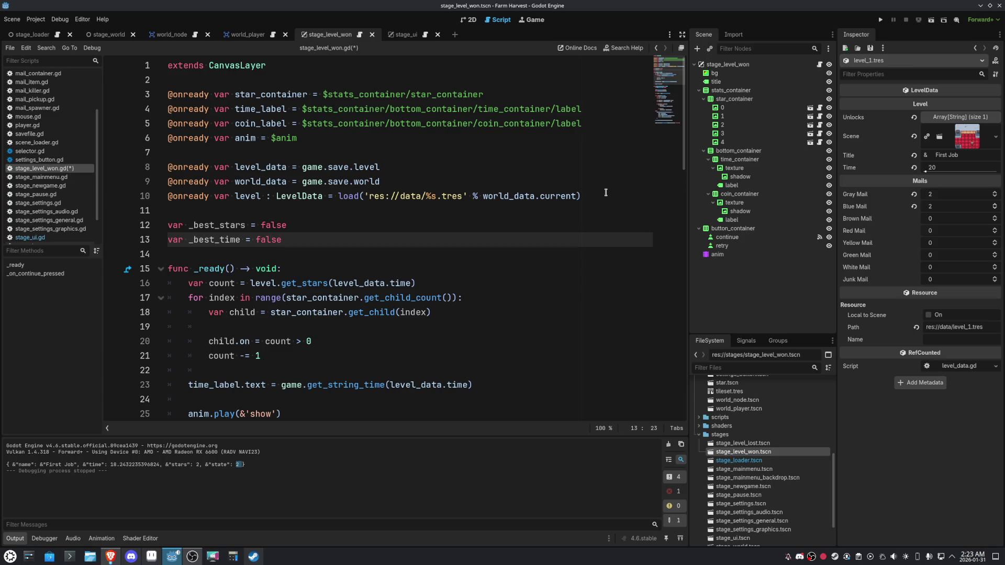
Select the code that fetches the current level and compares best results
scroll(606, 193, down, 12)
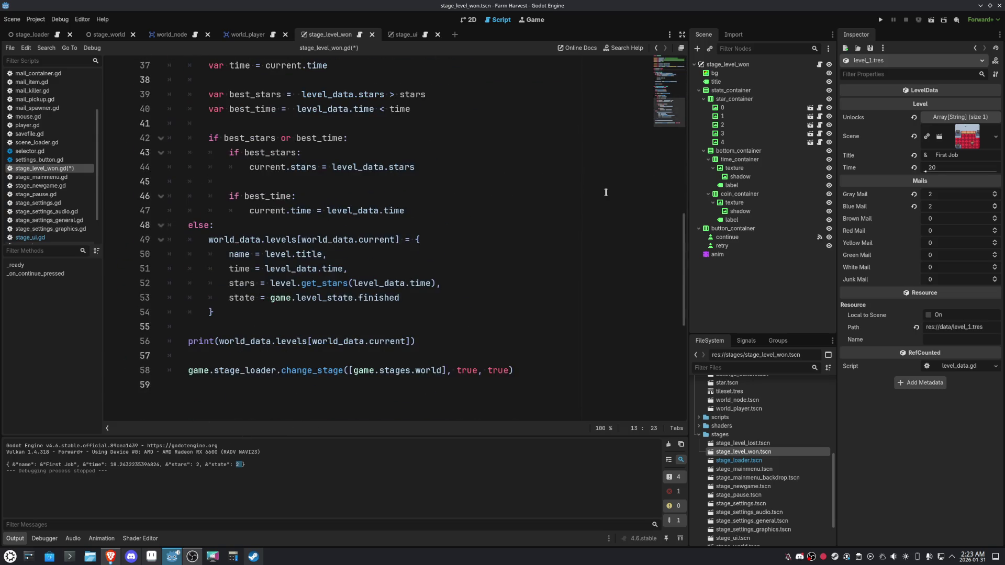
scroll(606, 193, up, 5)
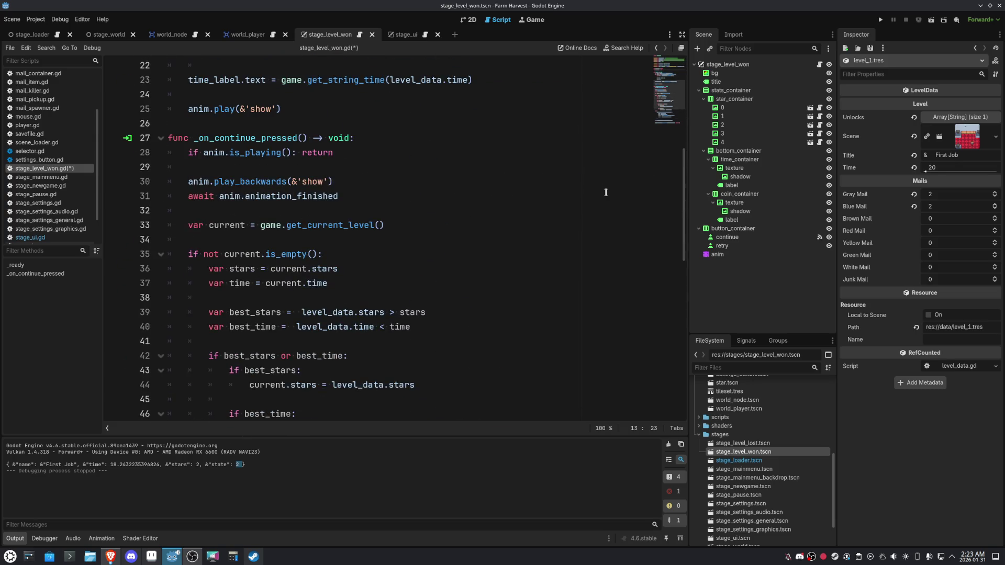
scroll(517, 205, down, 2)
scroll(517, 206, up, 1)
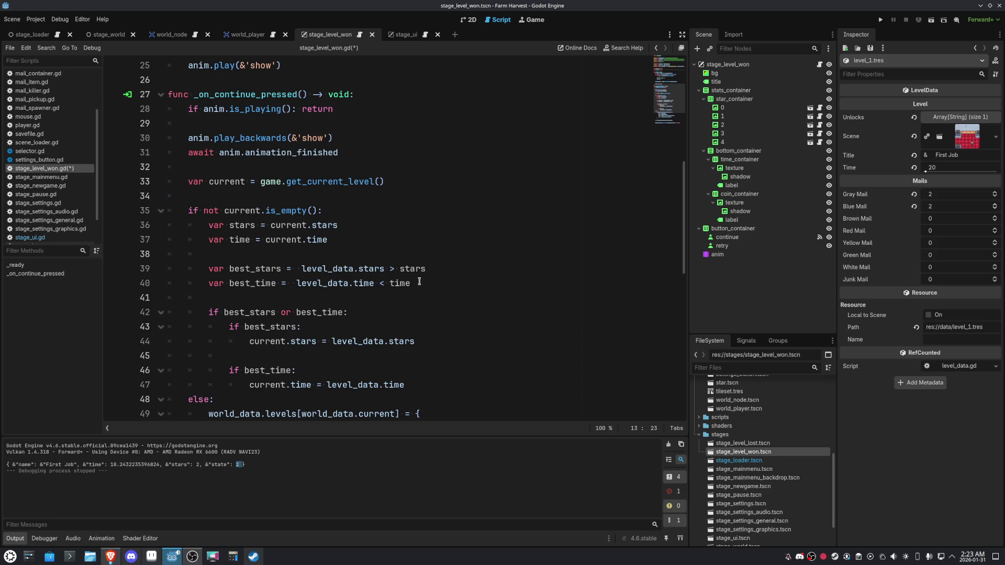
mouse_move(419, 283)
mouse_down()
mouse_move(188, 210)
mouse_move(189, 182)
mouse_up()
key(ctrl+c)
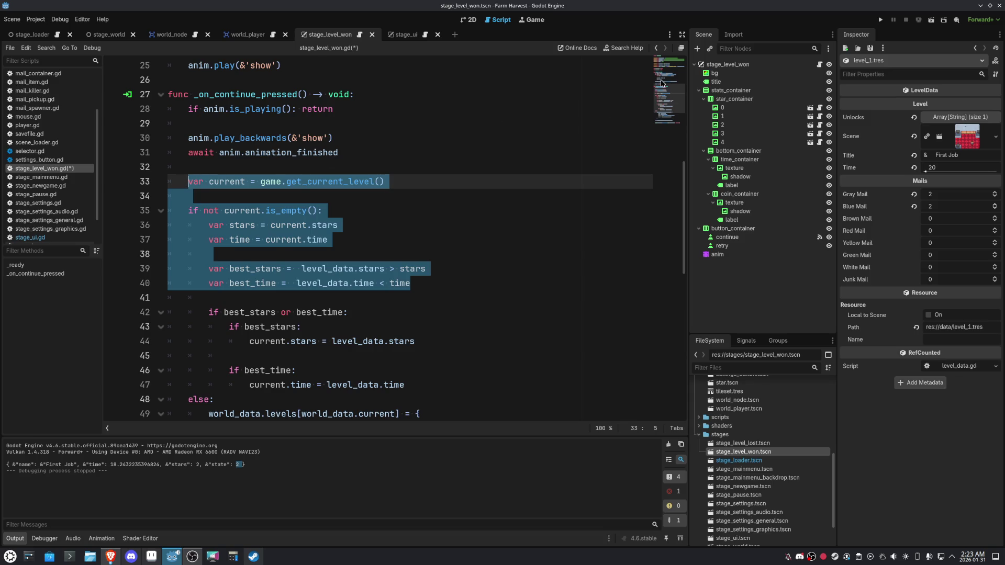
Paste the best-result comparison code into the _ready function
scroll(661, 83, up, 5)
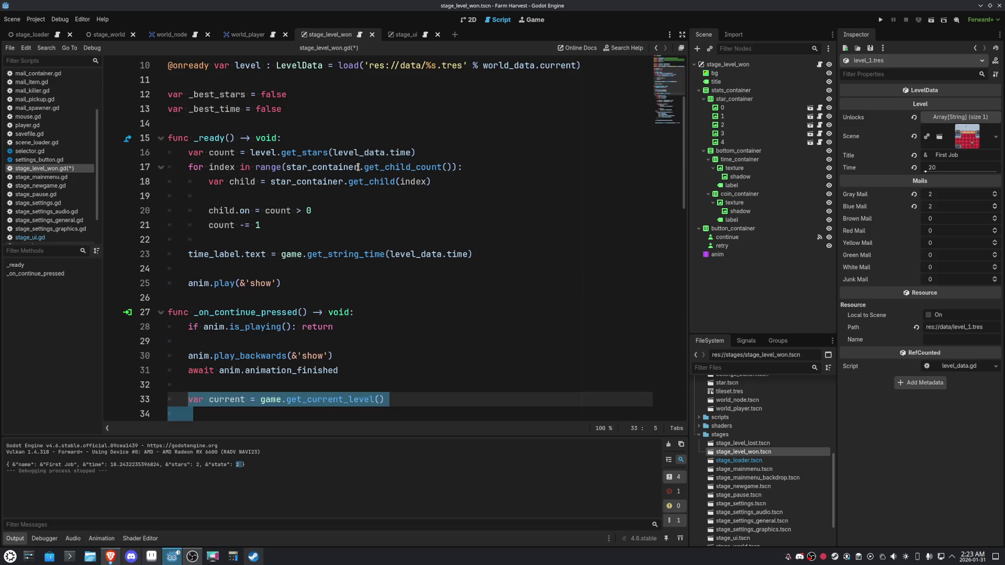
click(343, 139)
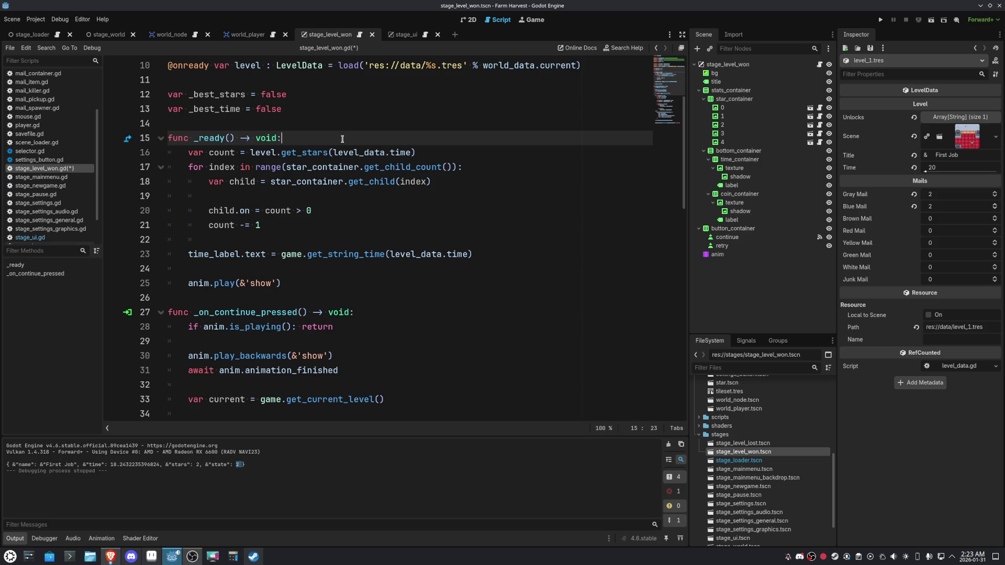
key(Down)
key(Down)
key(Down)
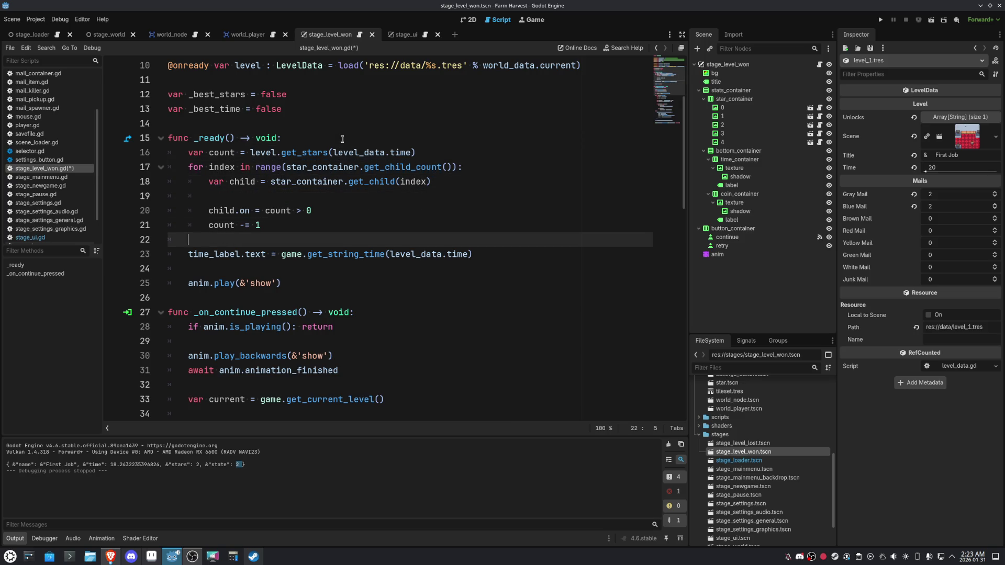
key(Return)
key(Return)
key(Up)
key(ctrl+v)
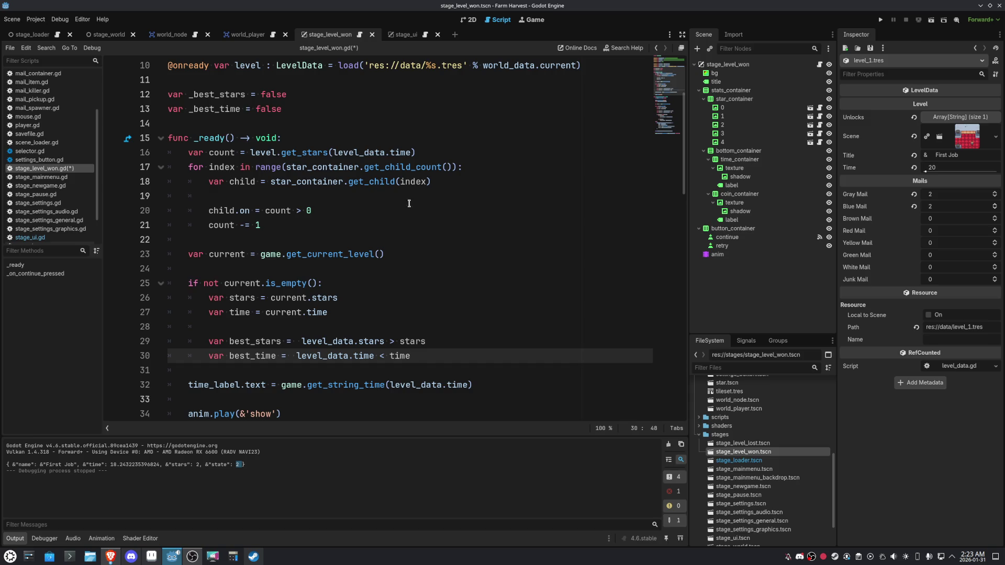
Move the 'var current' level line to the top of _ready
click(412, 253)
key(alt+Up)
key(alt+Up)
key(alt+Up)
key(alt+Up)
key(alt+Up)
key(Down)
key(Return)
key(Down)
key(Down)
key(Down)
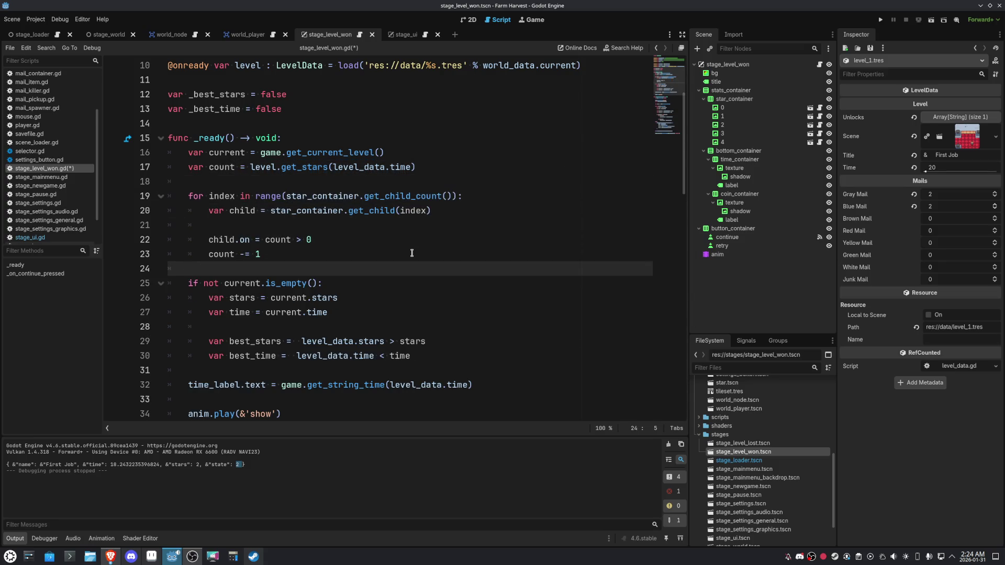
scroll(412, 252, down, 1)
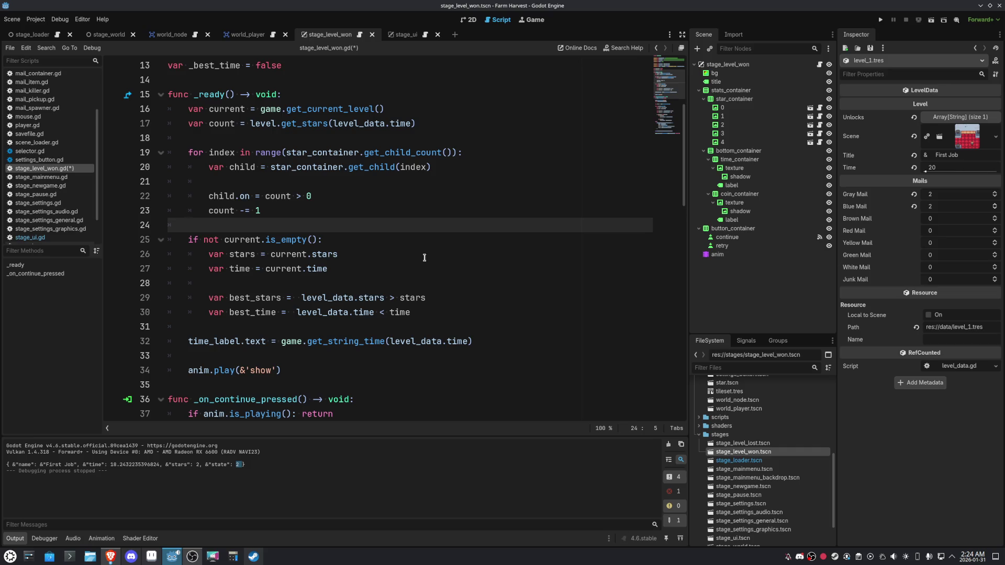
Replace stars and time in the comparisons with current.stars and current.time
click(386, 258)
drag(364, 254, 269, 259)
key(ctrl+c)
double_click(413, 298)
key(ctrl+v)
drag(328, 269, 265, 271)
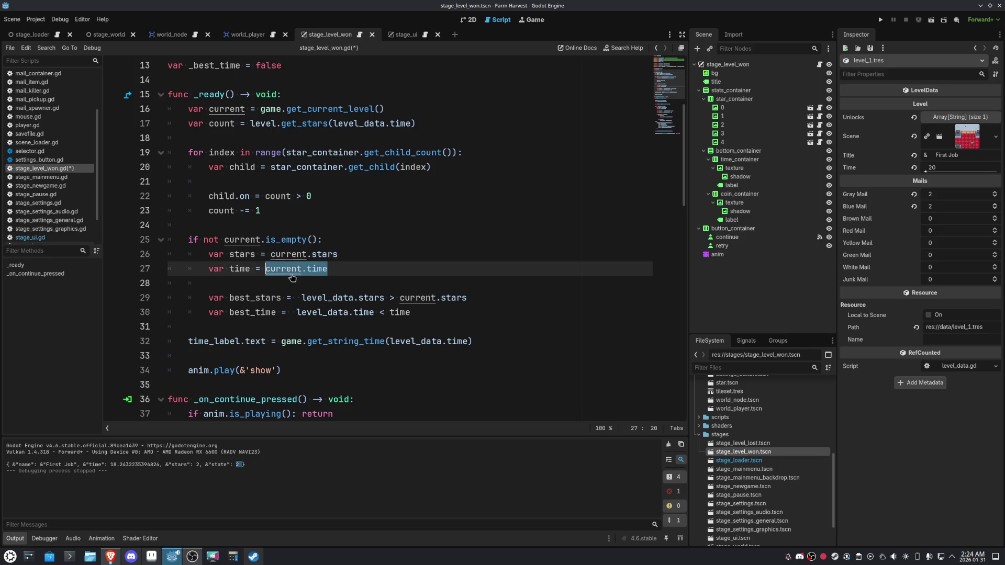
double_click(405, 312)
text(current.time)
Delete the stars and time locals, and make the comparisons assign _best_stars and _best_time
click(391, 257)
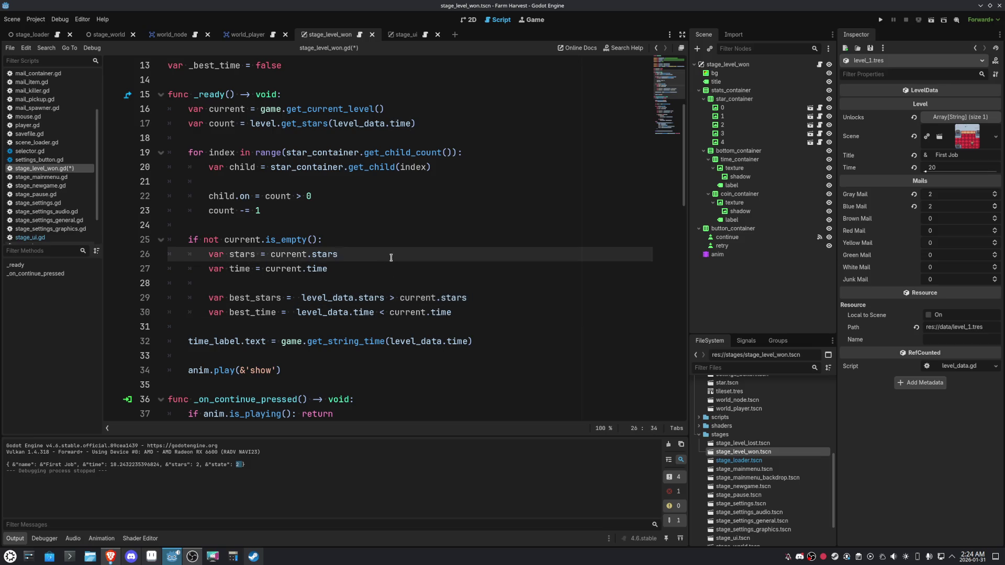
key(ctrl+shift+k)
key(ctrl+shift+k)
key(ctrl+shift+k)
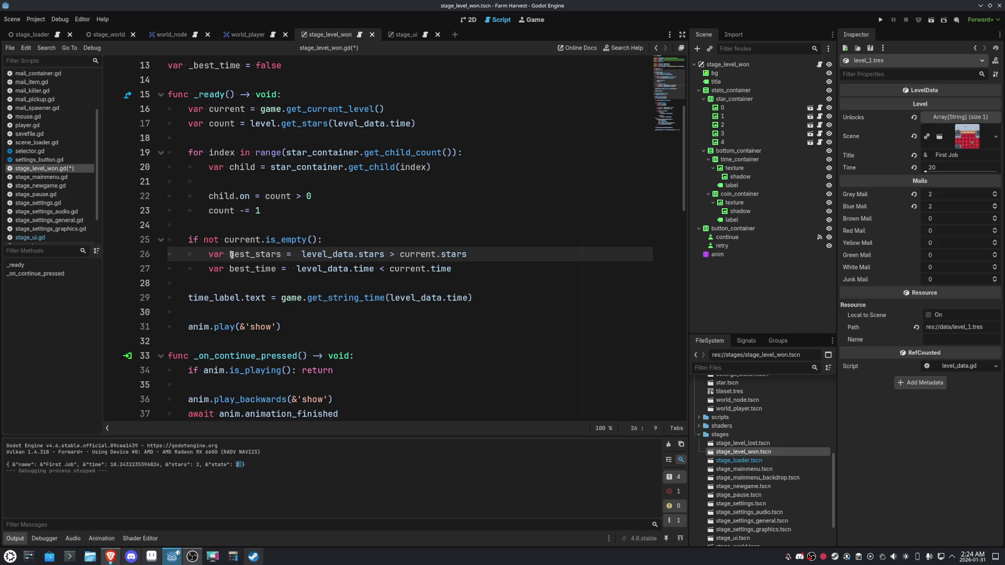
text(_)
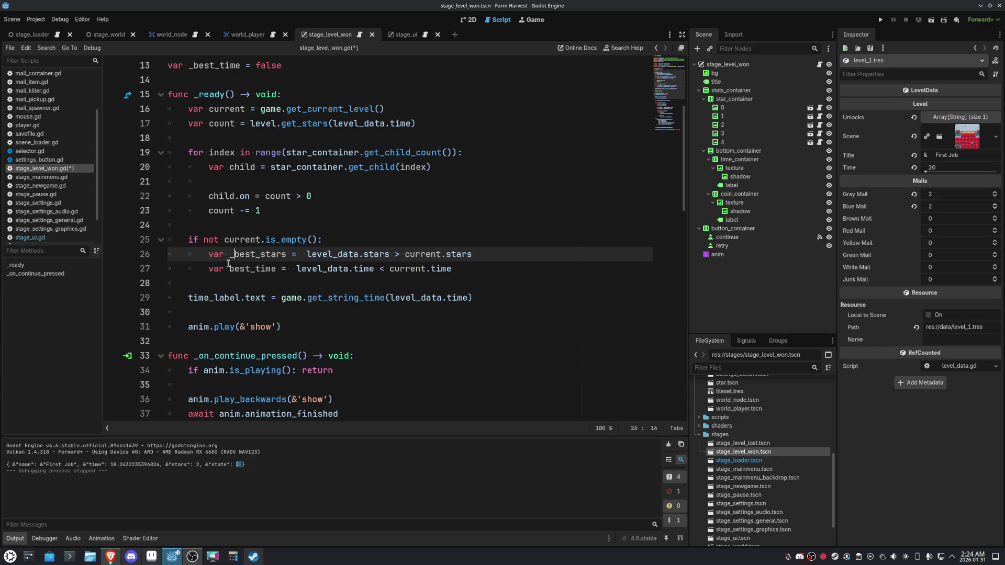
click(227, 267)
text(_)
click(214, 258)
double_click(216, 254)
key(Delete)
key(Delete)
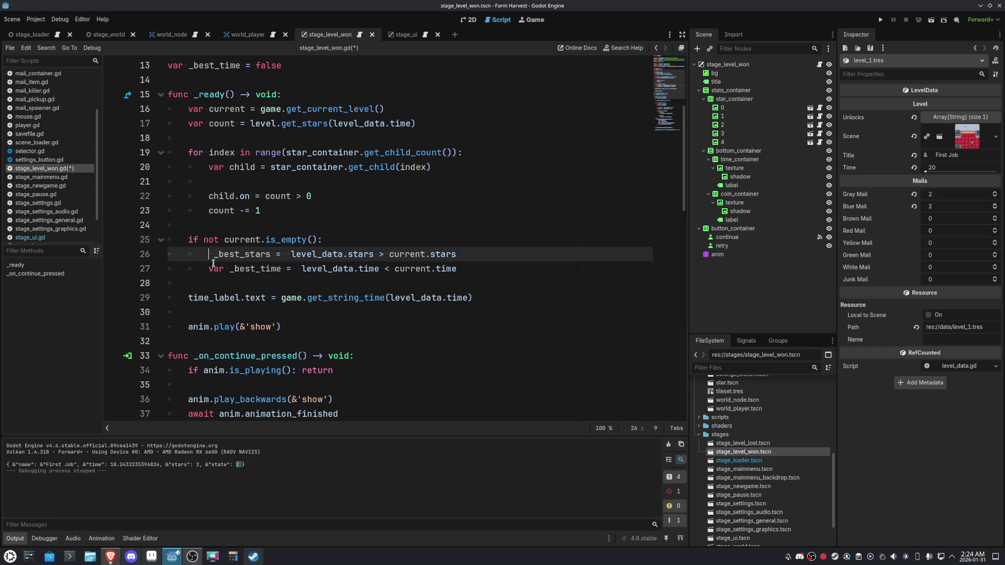
double_click(215, 268)
key(Delete)
key(Delete)
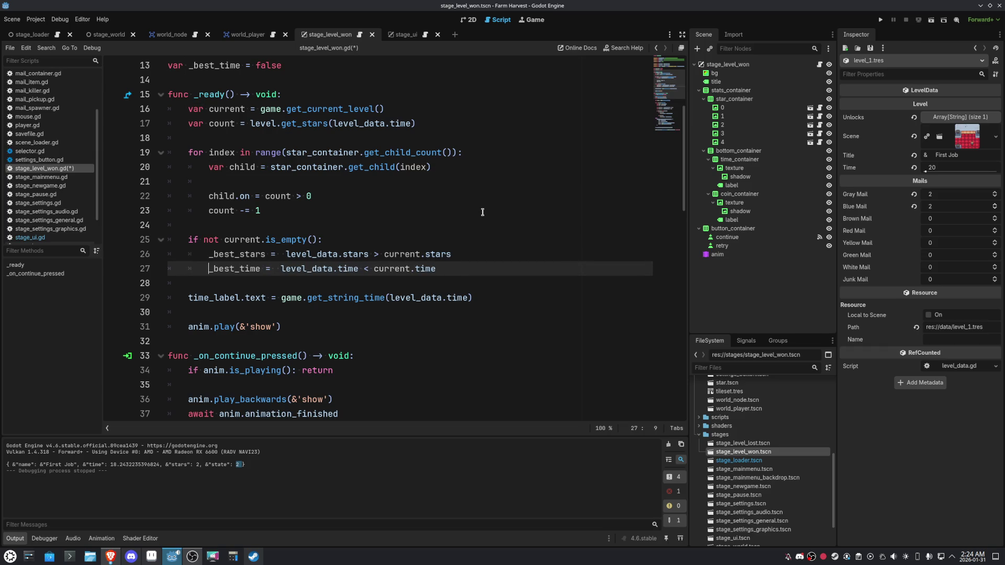
Highlight every use of current in _ready, then switch to Aseprite
scroll(483, 212, up, 1)
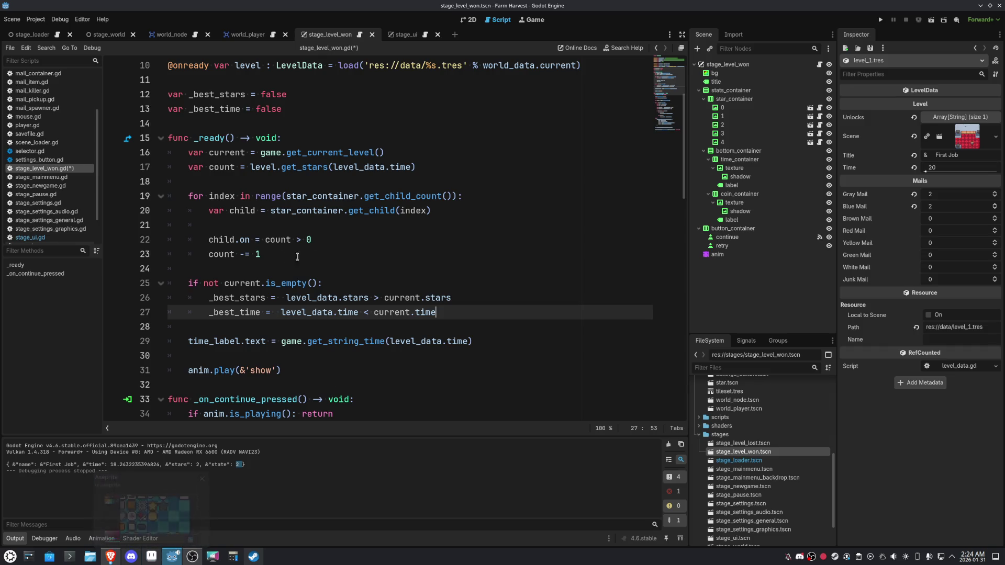
double_click(242, 283)
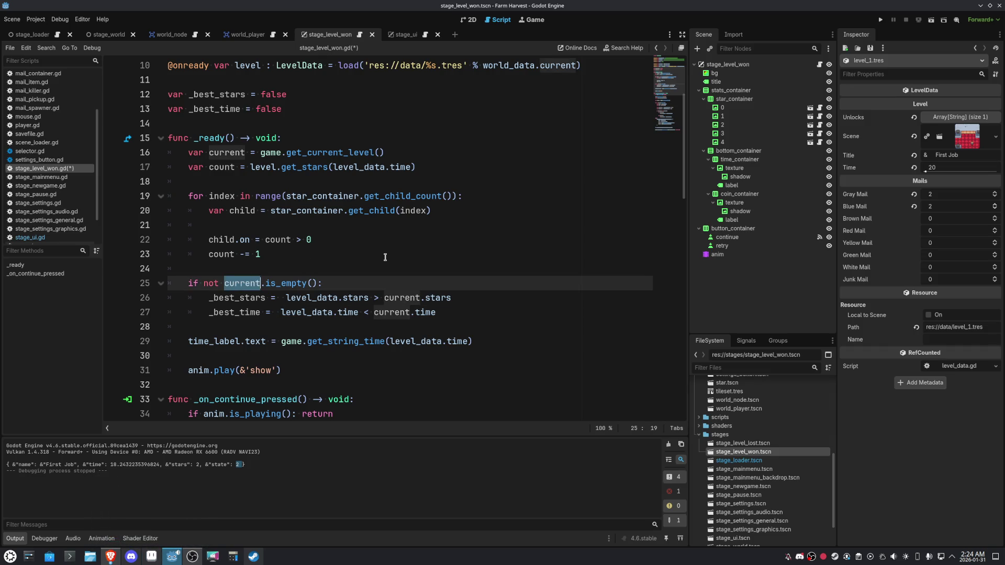
click(151, 556)
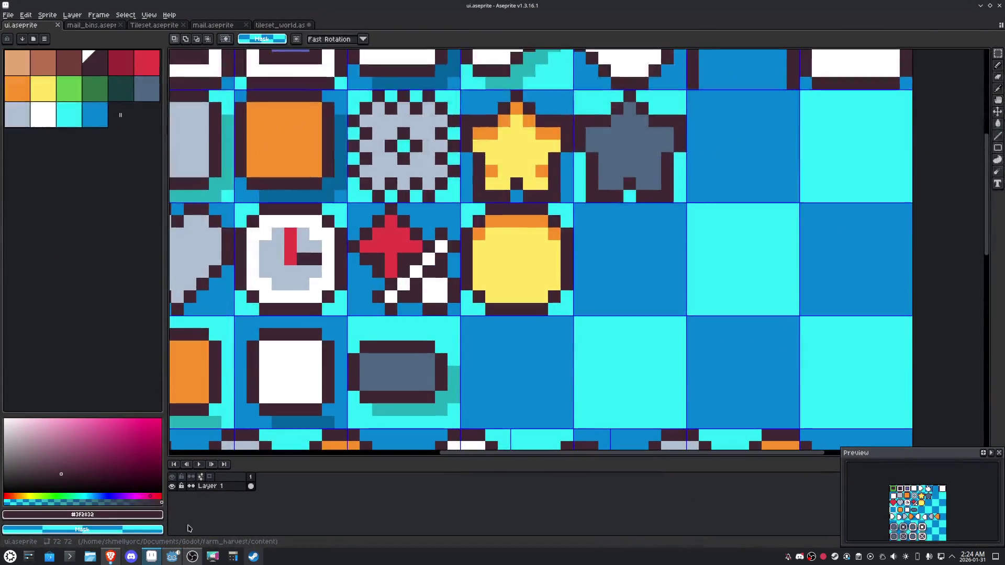
Pick white from the canvas as the pencil colour
scroll(524, 274, down, 3)
scroll(552, 400, up, 1)
scroll(566, 356, up, 2)
key(i)
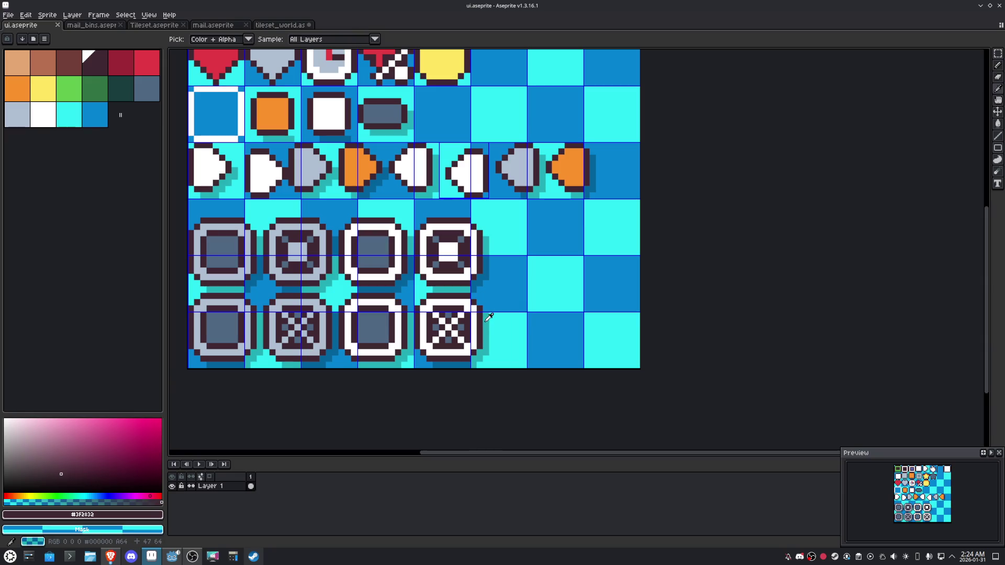
key(m)
scroll(532, 278, up, 4)
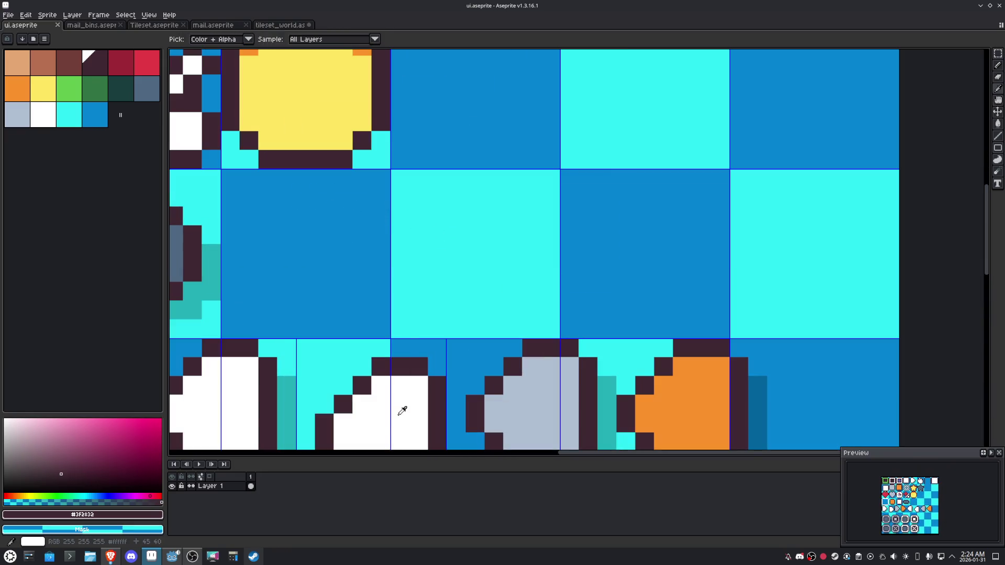
alt+click(400, 409)
key(b)
Pencil the white letters N, E and W into an empty tile
drag(248, 191, 249, 274)
mouse_move(267, 216)
mouse_down()
mouse_move(324, 273)
mouse_move(317, 204)
mouse_move(363, 273)
mouse_move(418, 272)
mouse_up()
drag(420, 196, 381, 197)
drag(380, 235, 398, 231)
drag(456, 196, 451, 268)
shift+click(494, 235)
shift+click(532, 272)
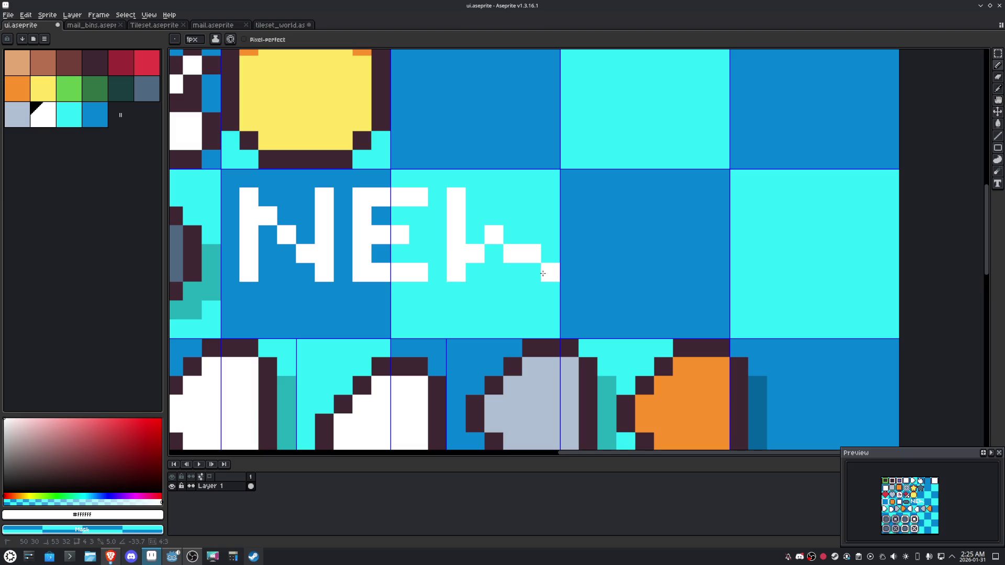
shift+click(537, 203)
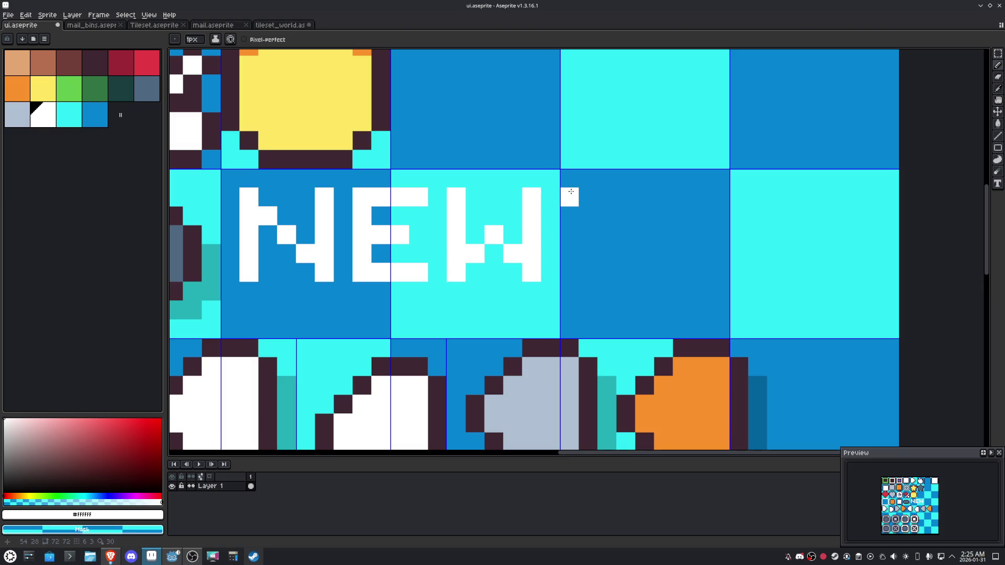
Pencil an R after NEW, erasing pixels to reshape it from an A
drag(582, 193, 584, 275)
click(608, 197)
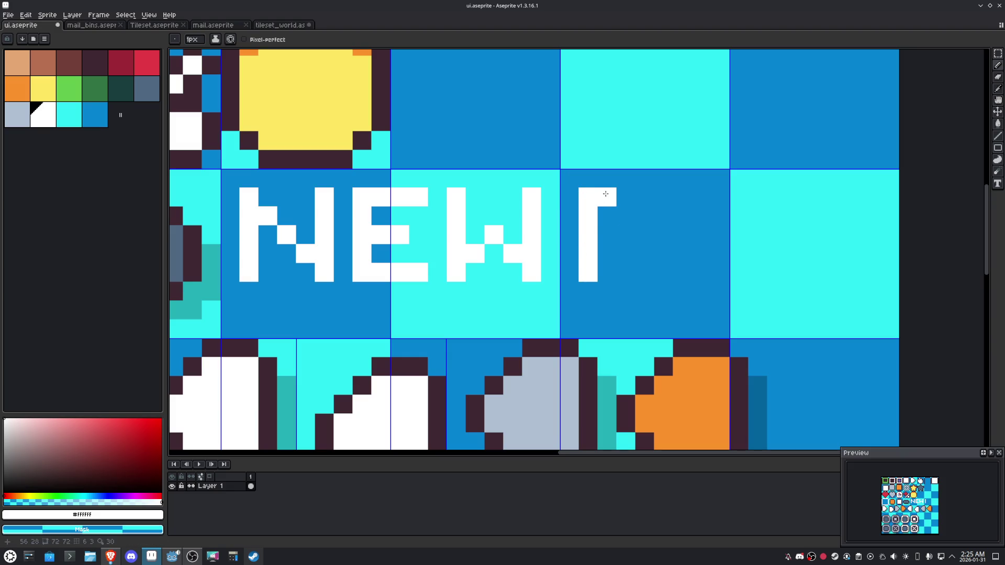
click(626, 197)
click(613, 254)
click(627, 254)
drag(645, 234, 645, 197)
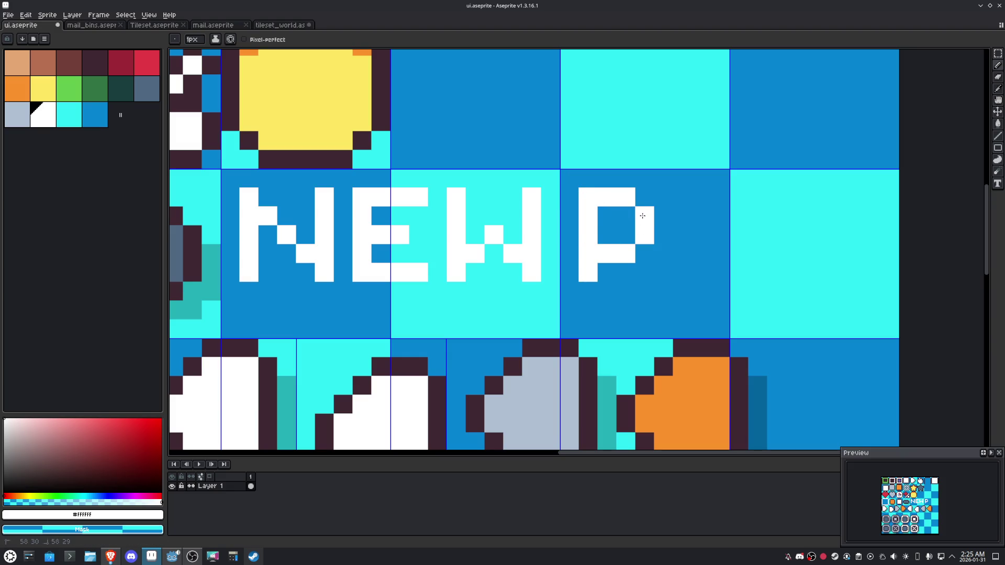
drag(645, 254, 649, 267)
right_click(645, 253)
right_click(645, 197)
Pencil an E after the R so the lettering reads NEW RE, then open the Sprite menu
scroll(632, 255, down, 3)
drag(632, 255, 604, 252)
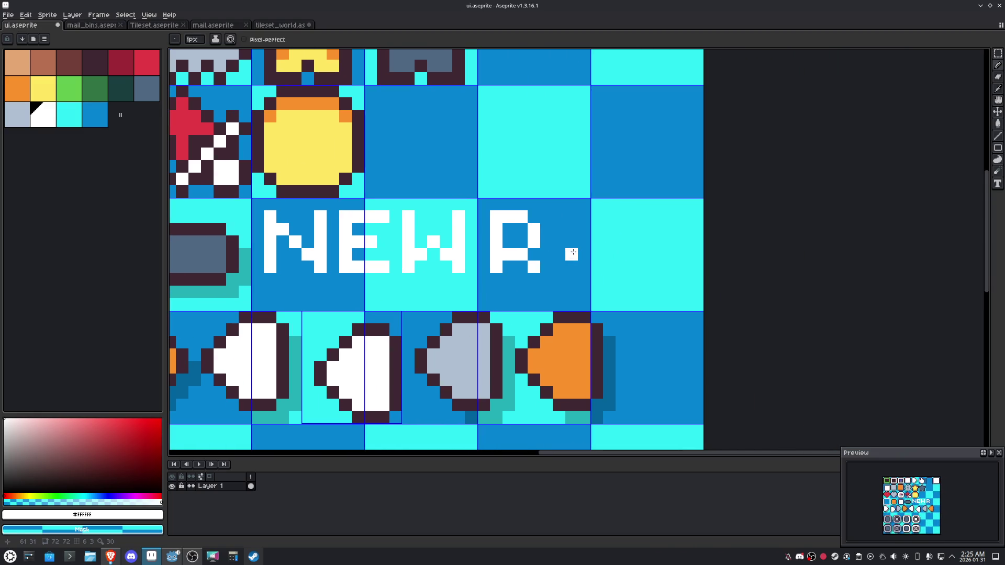
mouse_move(559, 217)
mouse_down()
mouse_move(559, 267)
mouse_move(595, 266)
mouse_up()
right_click(572, 257)
mouse_move(597, 217)
mouse_down()
mouse_move(566, 217)
mouse_move(575, 242)
mouse_move(587, 239)
mouse_up()
scroll(587, 240, down, 3)
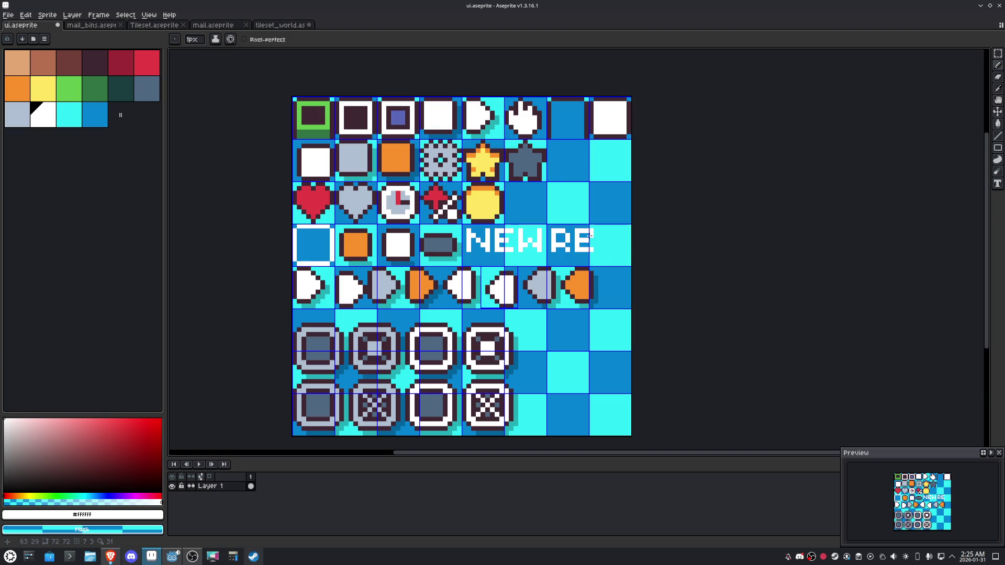
click(47, 14)
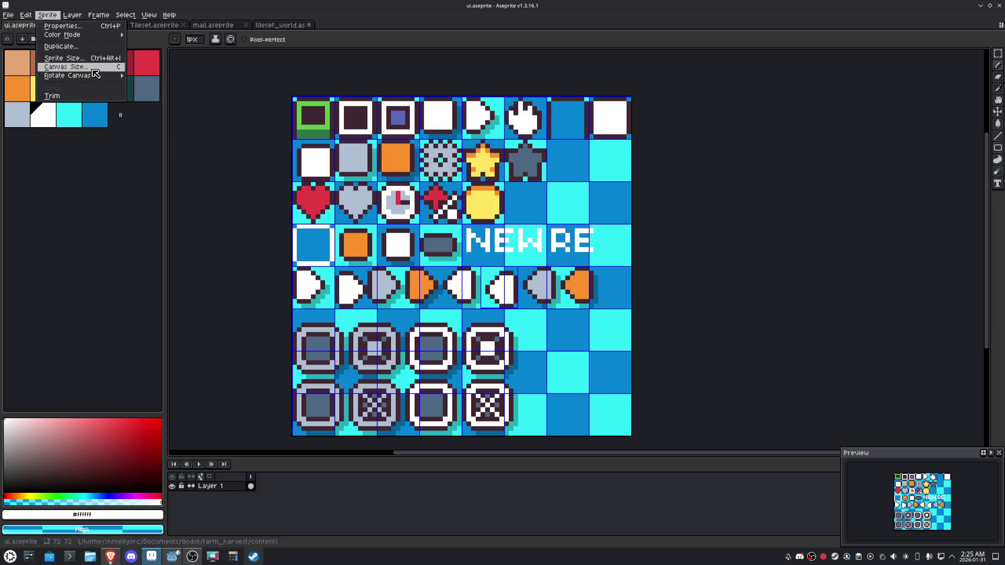
Resize the canvas to 90 × 90 px (width 72+9*2, height 90)
click(95, 73)
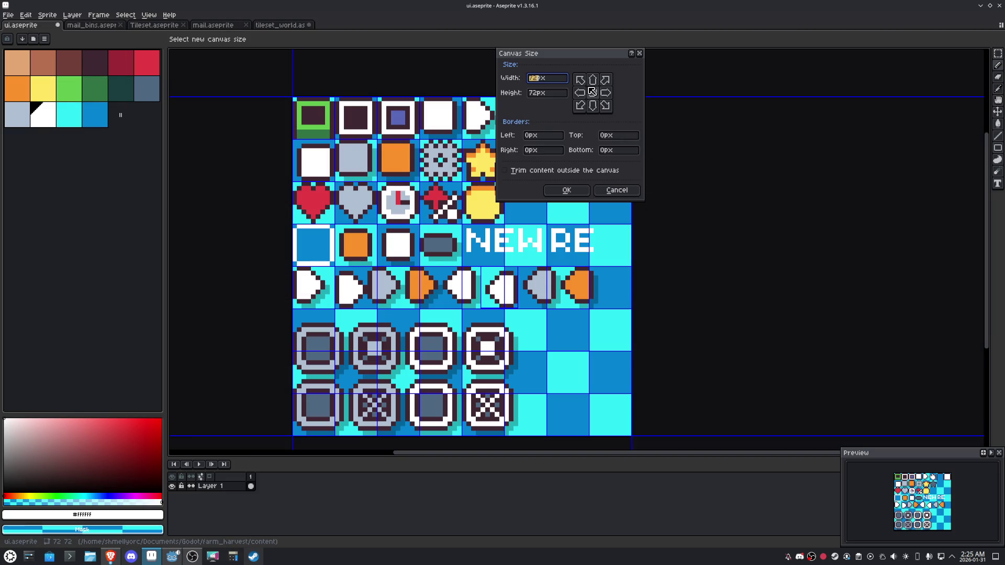
click(566, 81)
text(9*2)
click(555, 96)
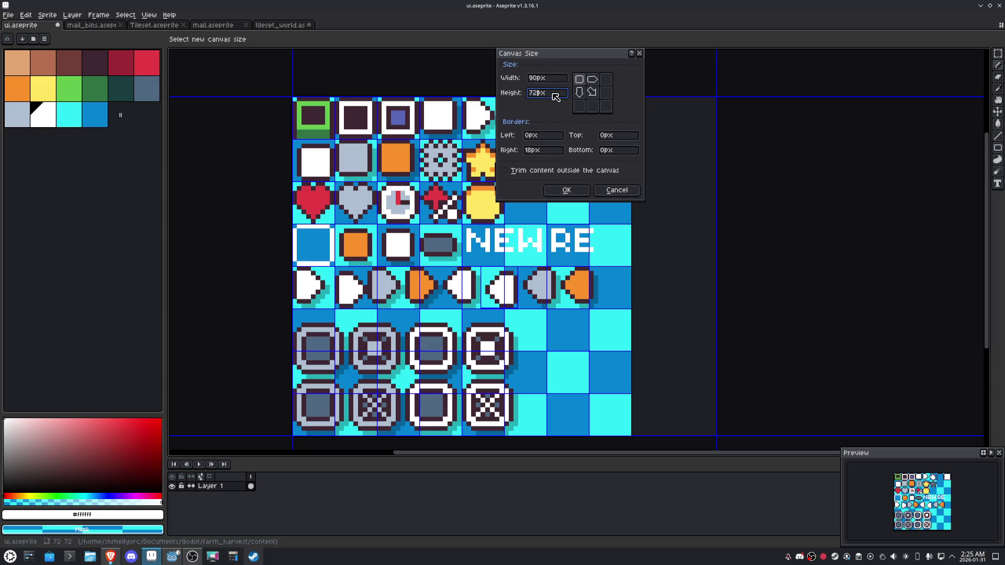
drag(555, 96, 516, 93)
text(90)
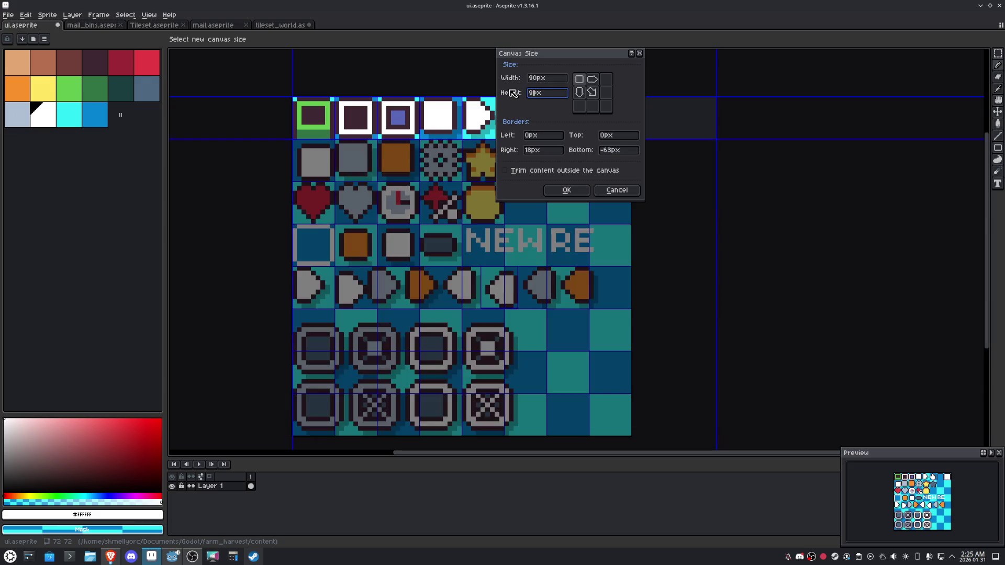
click(565, 189)
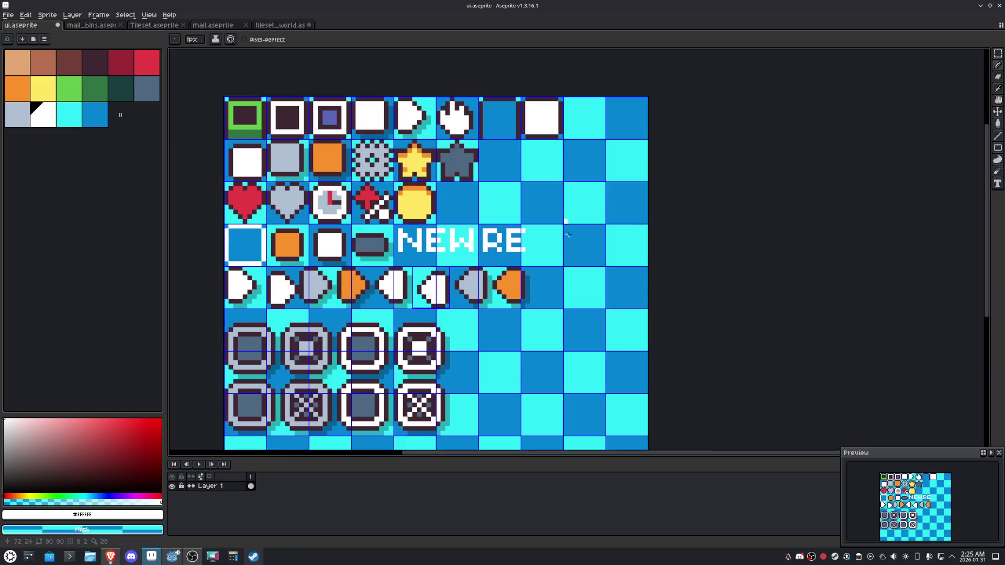
Marquee-select the NEW RE lettering
scroll(555, 210, down, 3)
key(m)
mouse_move(545, 171)
mouse_down()
mouse_move(412, 155)
mouse_move(362, 341)
mouse_move(264, 389)
mouse_move(246, 370)
mouse_up()
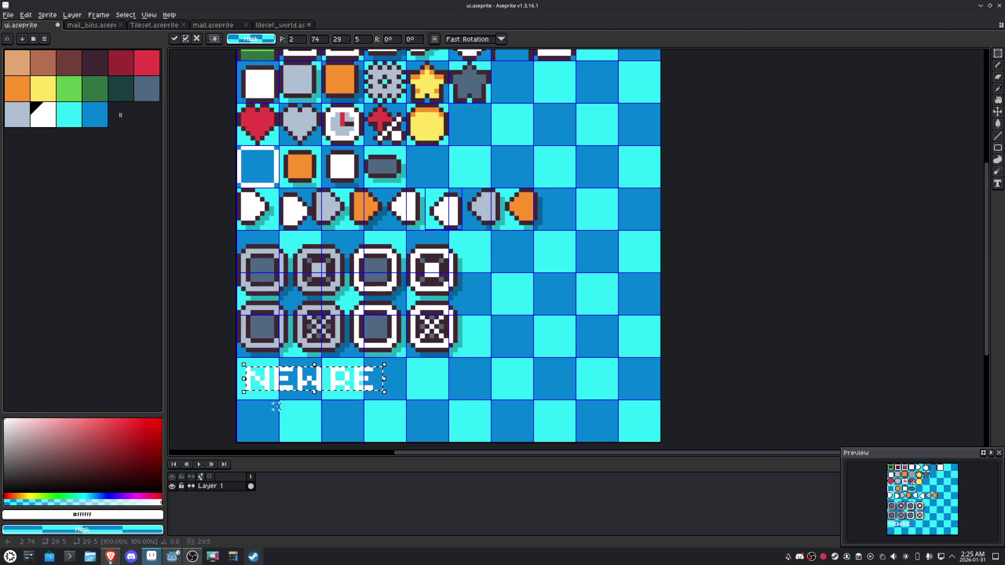
Commit the moved lettering and pencil the C and O after RE
click(233, 415)
scroll(340, 400, up, 3)
key(v)
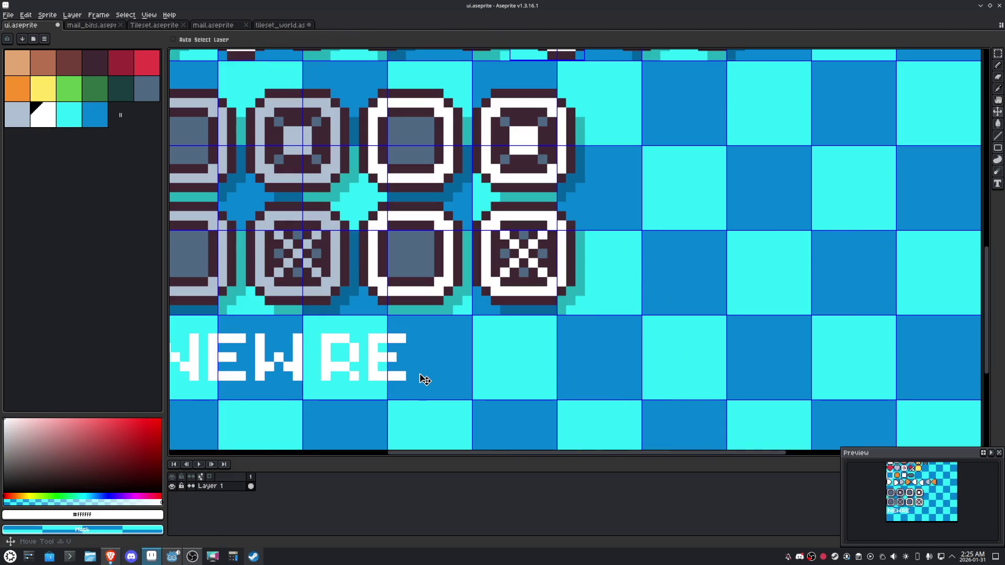
key(b)
mouse_move(425, 380)
mouse_down()
mouse_move(422, 337)
mouse_move(443, 339)
mouse_up()
drag(429, 376, 450, 376)
mouse_move(465, 340)
mouse_down()
mouse_move(467, 377)
mouse_move(494, 376)
mouse_move(491, 336)
mouse_move(475, 338)
mouse_move(514, 348)
mouse_move(514, 375)
mouse_move(545, 339)
mouse_move(543, 377)
mouse_move(521, 364)
mouse_move(540, 356)
mouse_move(561, 375)
mouse_move(585, 376)
mouse_move(592, 353)
mouse_move(566, 337)
mouse_up()
Shift RECORD, then the whole NEW RECORD text, one pixel to the right
scroll(634, 347, down, 1)
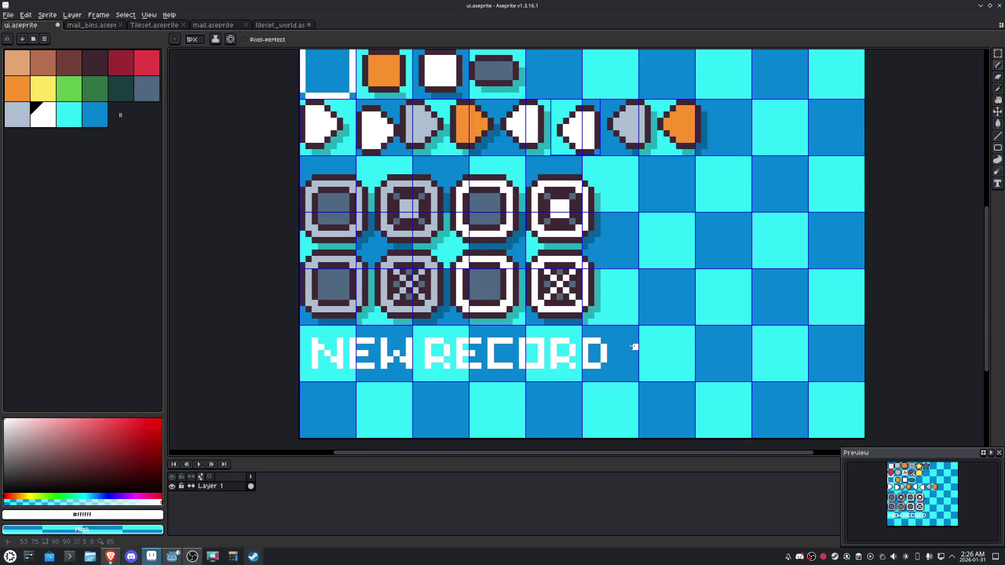
key(m)
mouse_move(640, 377)
mouse_down()
mouse_move(538, 348)
mouse_move(417, 336)
mouse_up()
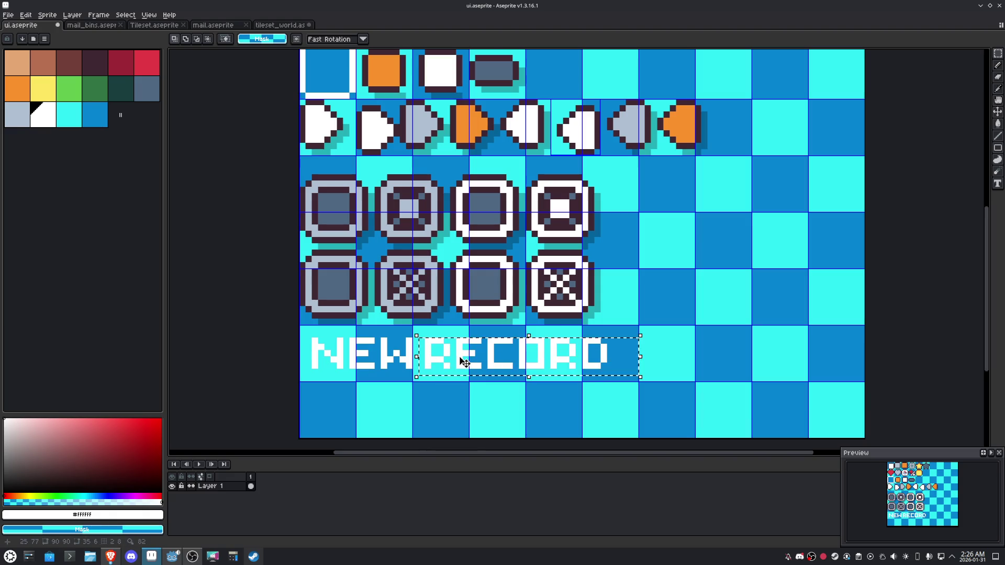
drag(464, 361, 471, 361)
click(321, 341)
drag(308, 335, 636, 378)
drag(463, 369, 469, 369)
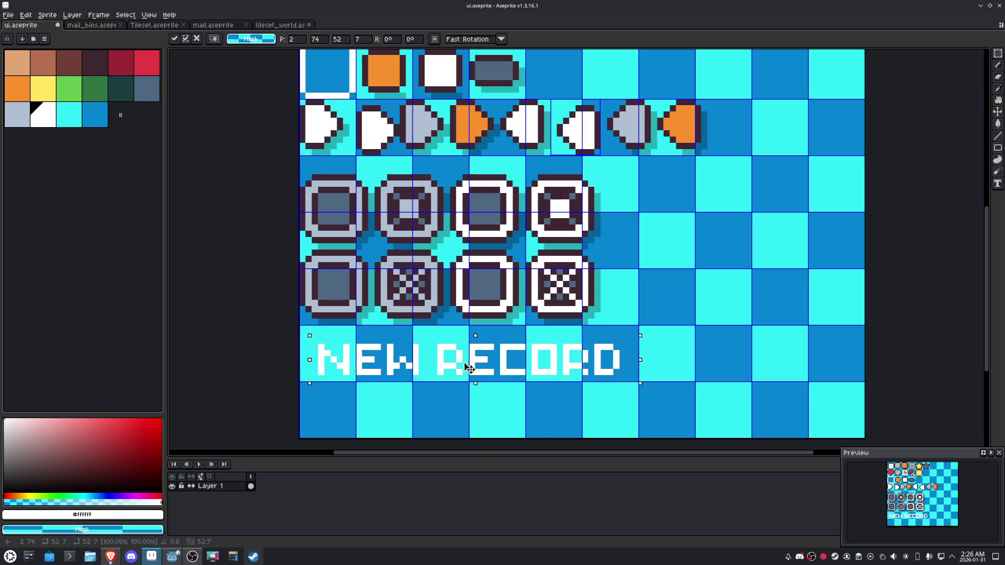
click(314, 411)
scroll(315, 410, up, 1)
Pick the dark outline colour and draw the banner's left edge, left corners and bottom edge
key(i)
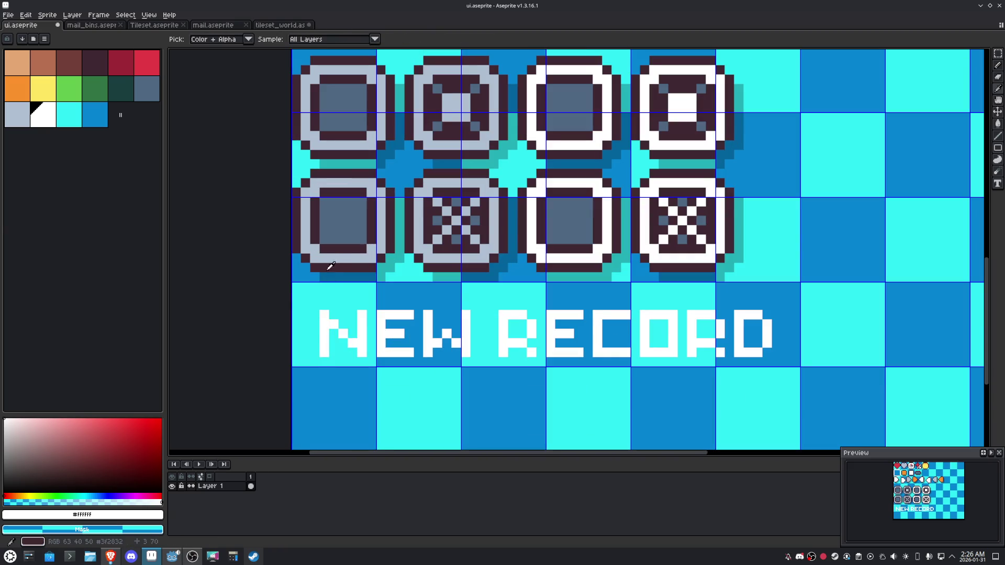
click(331, 267)
key(b)
click(305, 286)
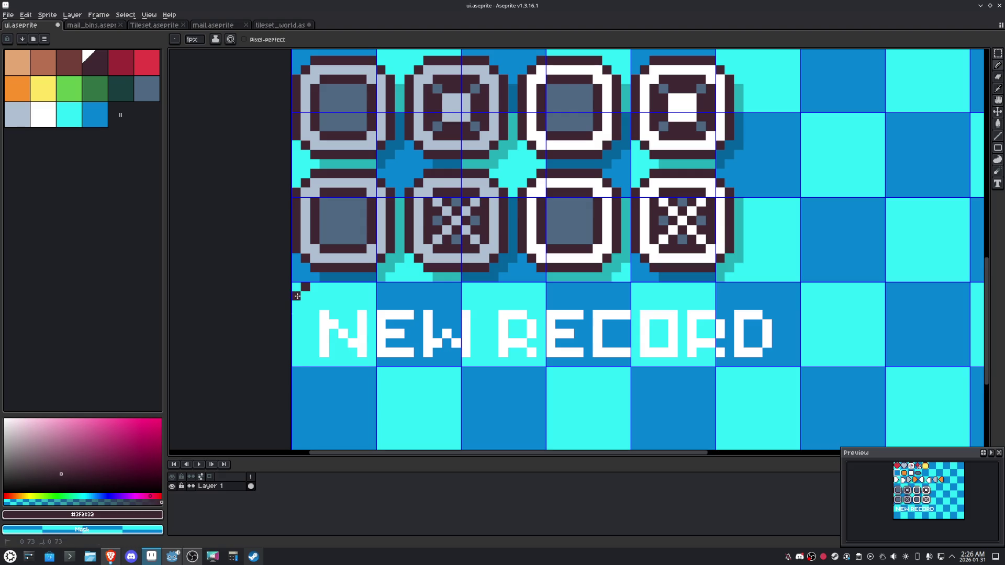
drag(296, 296, 299, 371)
click(314, 305)
click(305, 296)
click(314, 362)
click(305, 371)
click(305, 381)
mouse_move(306, 380)
mouse_down()
mouse_move(762, 398)
mouse_move(781, 380)
mouse_up()
Draw the banner's lower-right corner, right edge and top edge
click(767, 352)
click(770, 361)
click(776, 363)
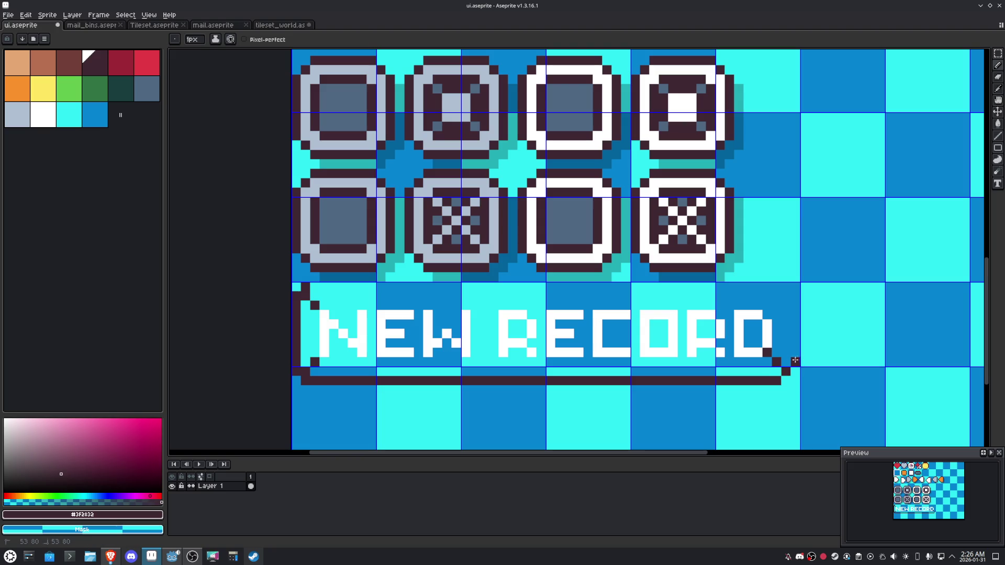
drag(795, 360, 796, 296)
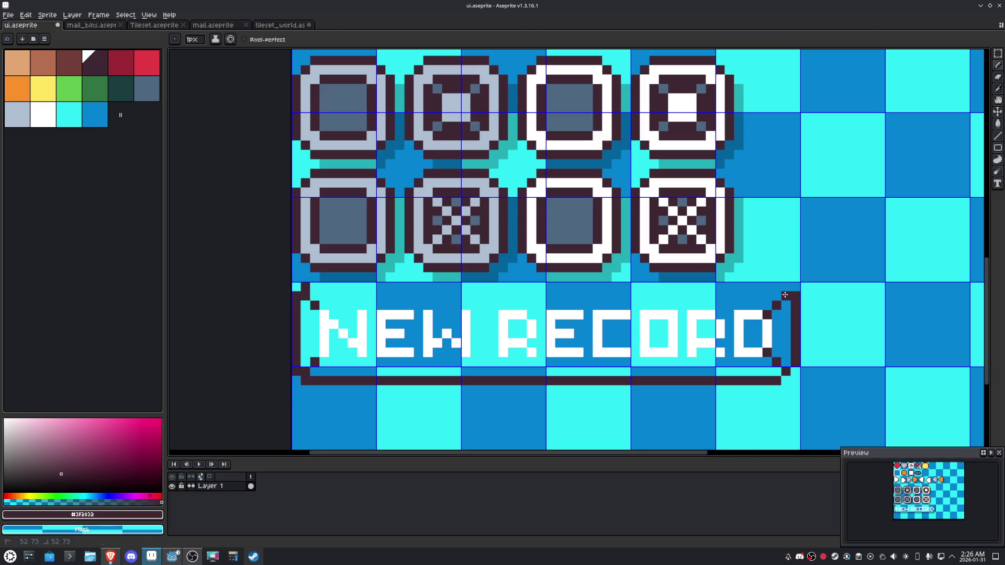
drag(788, 287, 313, 285)
Erase stray outline pixels and round off all four banner corners diagonally
right_click(306, 296)
right_click(314, 305)
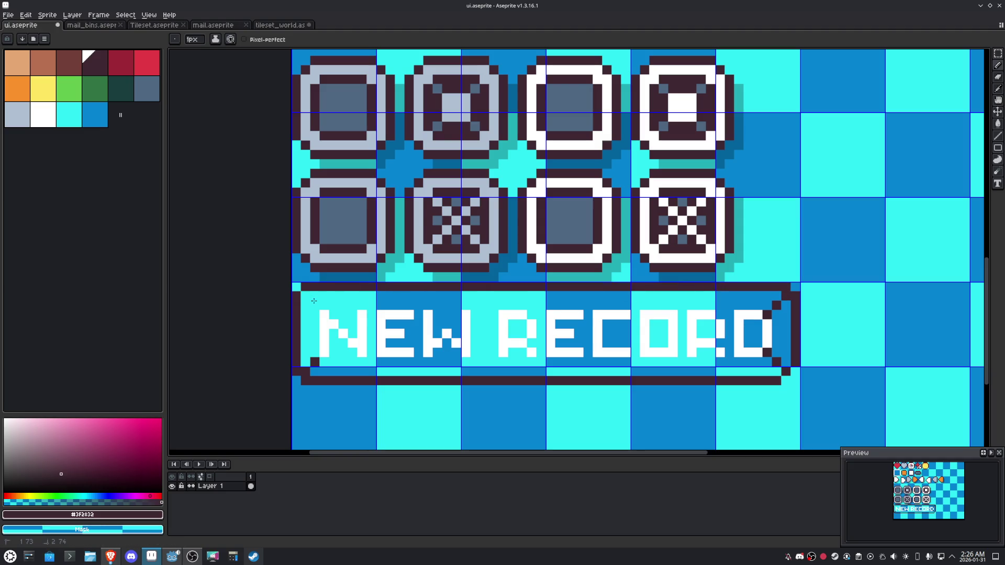
right_click(314, 362)
right_click(305, 372)
click(305, 371)
right_click(297, 372)
right_click(305, 380)
click(307, 295)
right_click(305, 287)
right_click(296, 295)
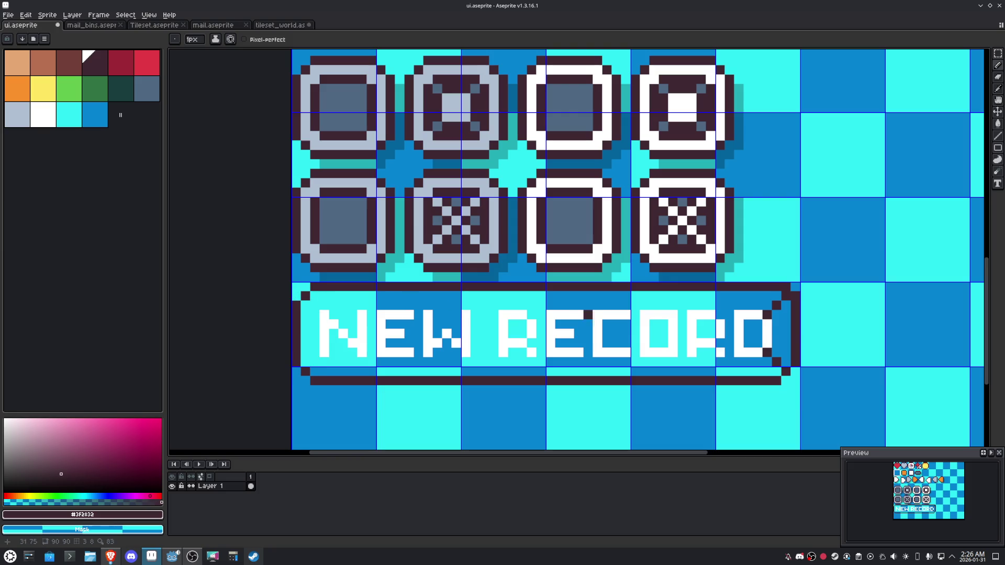
right_click(786, 288)
click(787, 296)
right_click(777, 305)
right_click(768, 314)
click(777, 353)
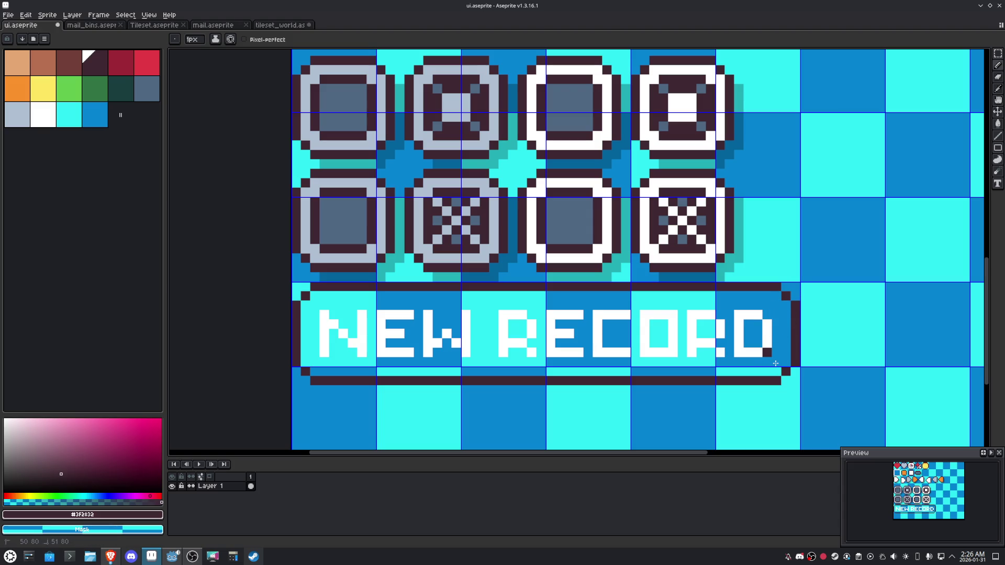
Draw a teal shadow strip beneath the banner
alt+click(480, 269)
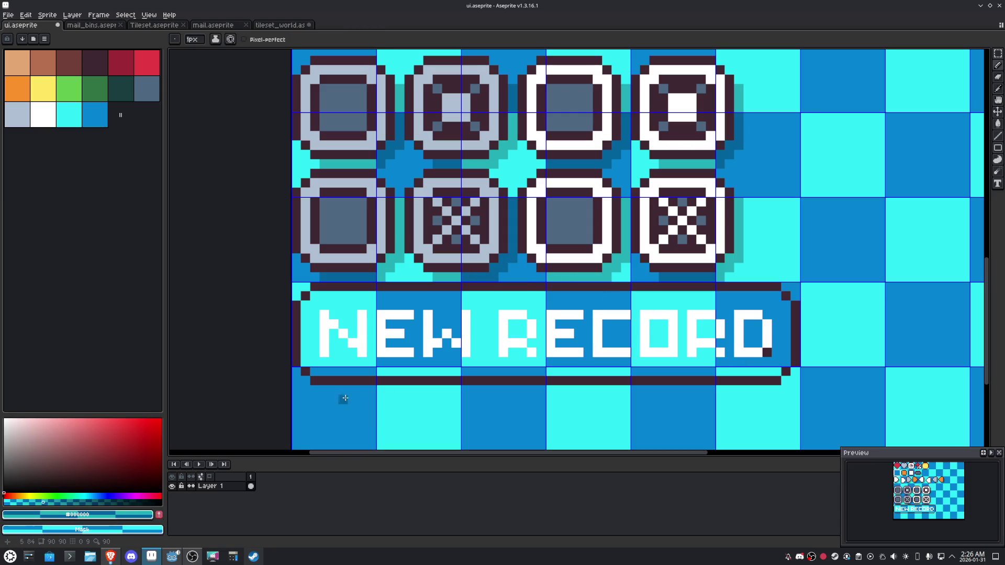
mouse_move(324, 392)
mouse_down()
mouse_move(780, 392)
mouse_move(807, 366)
mouse_move(806, 313)
mouse_up()
click(147, 62)
Fill the banner background red with the Paint Bucket in Contiguous mode, undoing the sprite-wide fill
key(g)
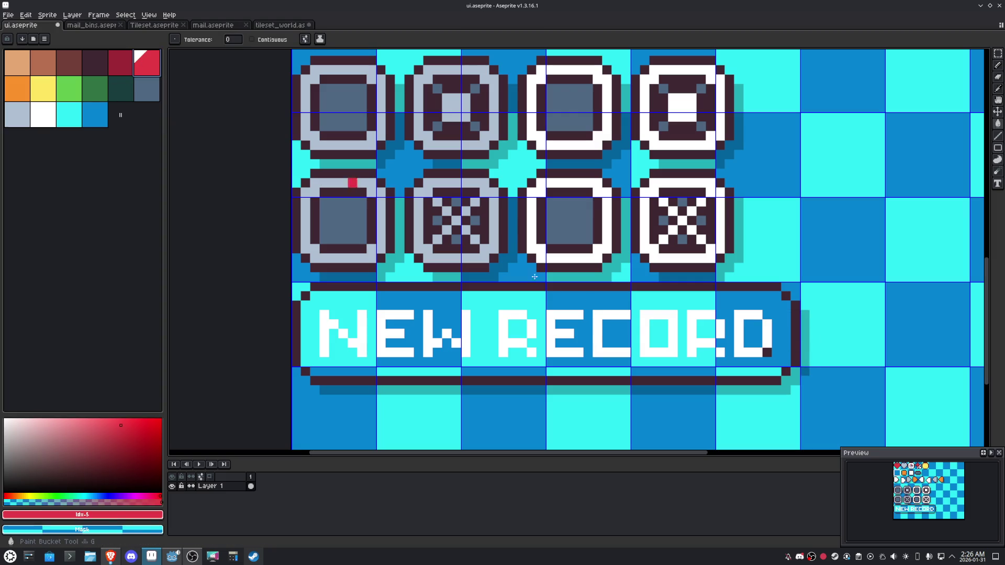
click(619, 305)
key(ctrl+z)
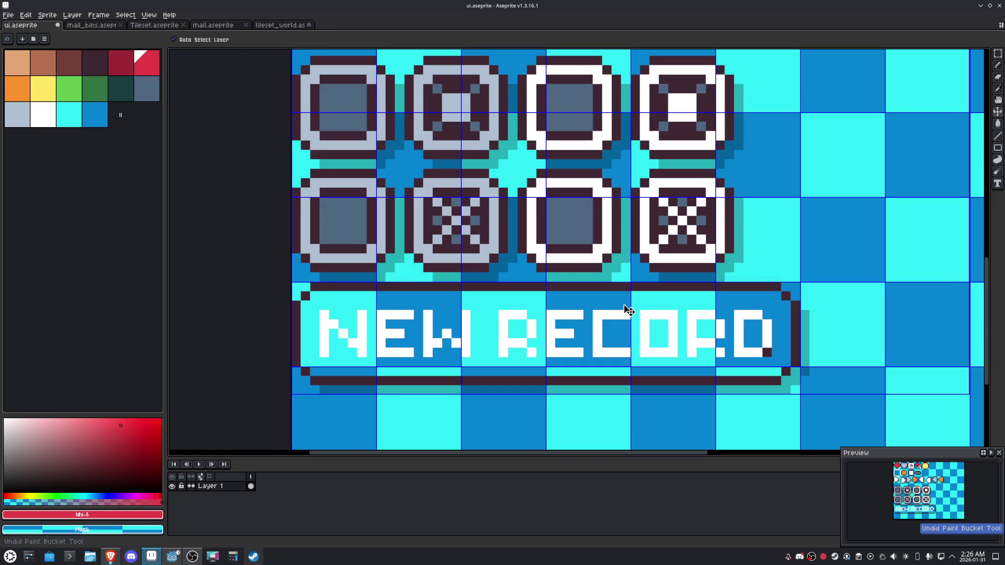
click(277, 40)
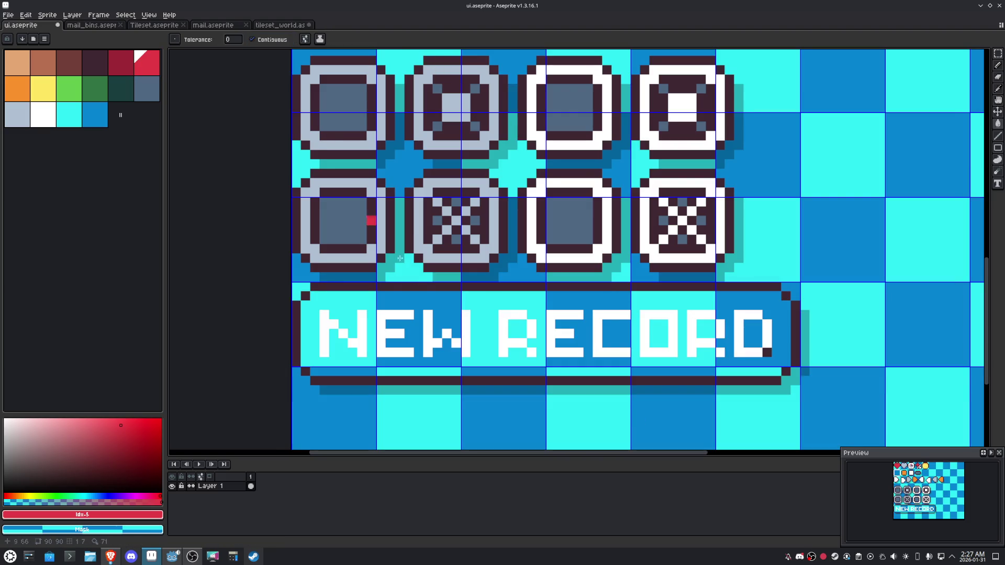
click(428, 296)
Fill the holes inside the R, D and O letters red
click(507, 325)
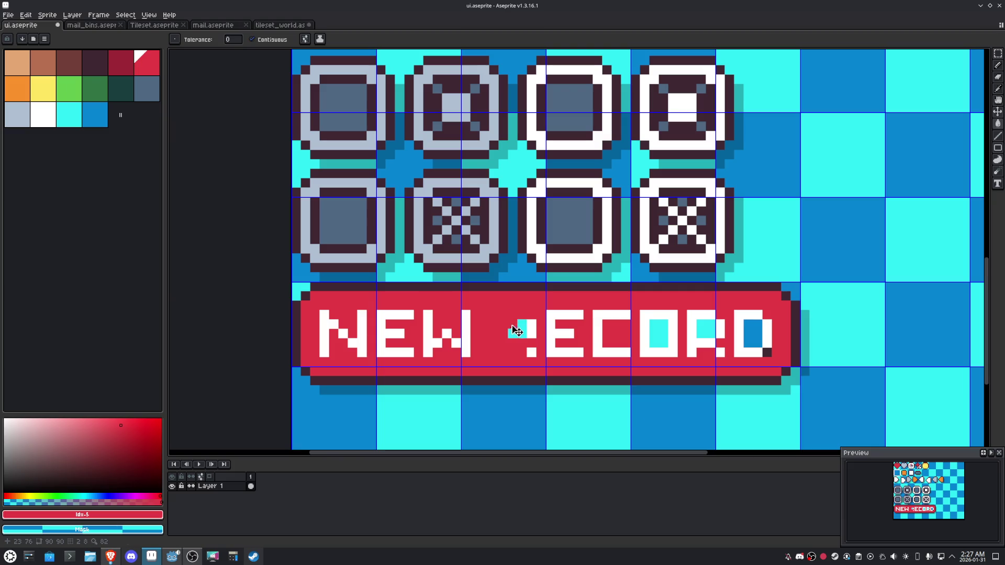
click(756, 335)
click(767, 353)
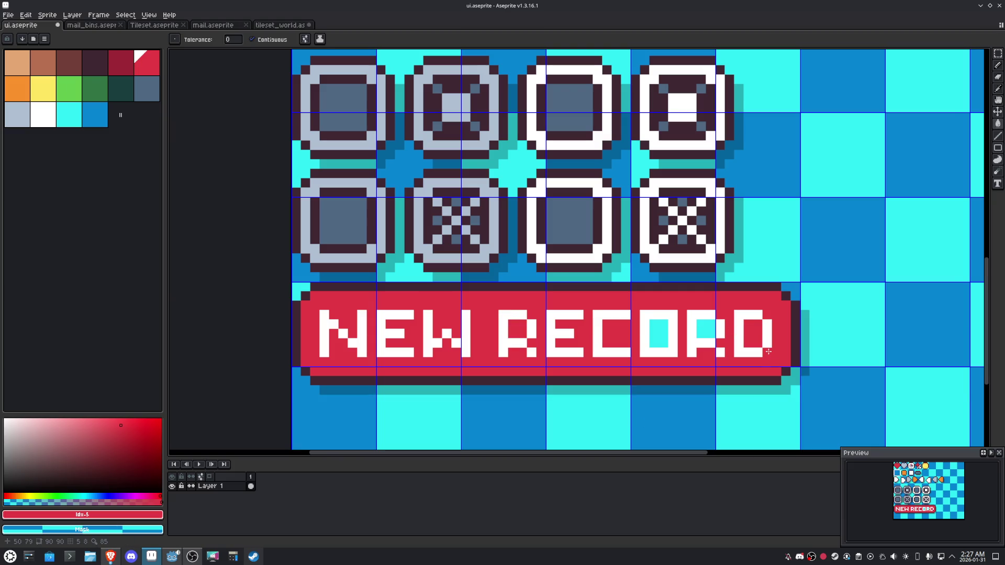
click(707, 330)
click(652, 336)
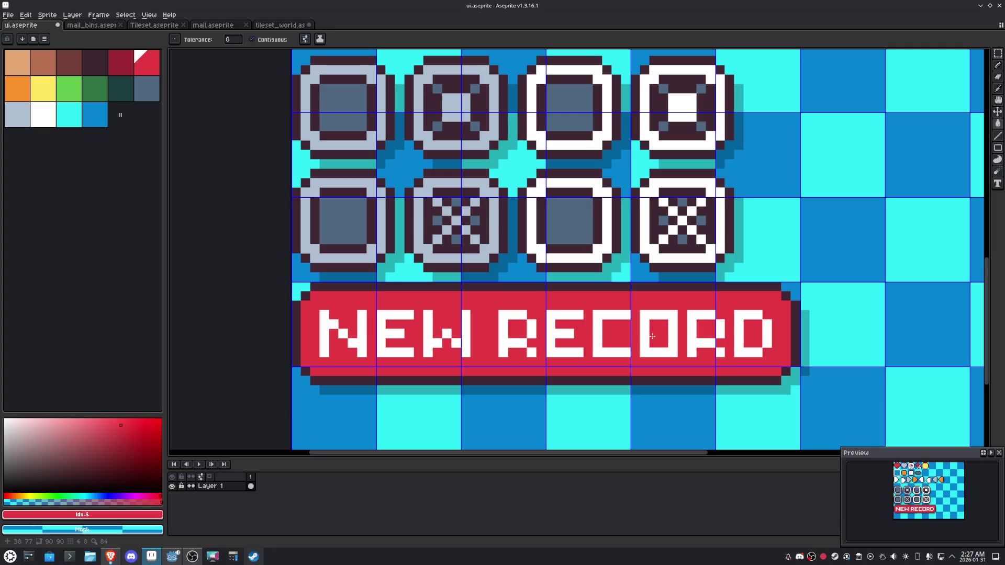
Try red pencil touch-ups on the O and C, undo them, and pan the canvas left
key(b)
drag(674, 315, 655, 315)
key(ctrl+z)
click(598, 352)
click(597, 324)
key(ctrl+z)
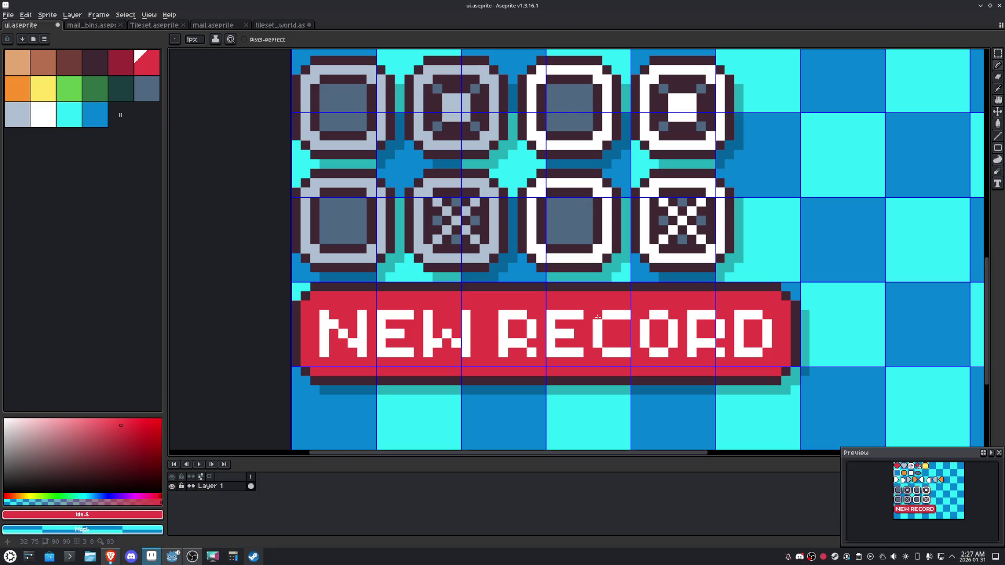
drag(620, 355, 591, 357)
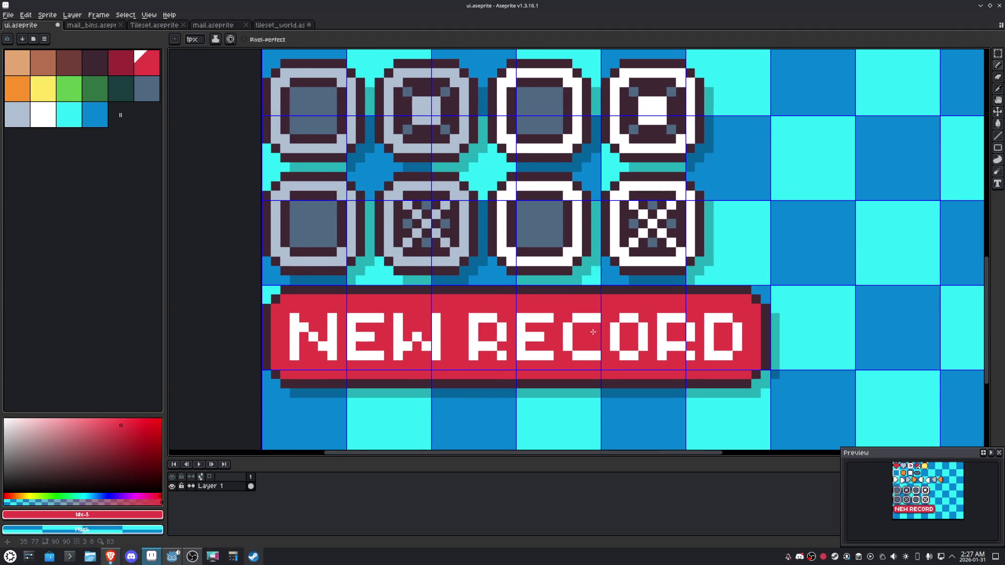
scroll(593, 331, down, 3)
Undo the stray white stroke and clear the leftover selection
key(m)
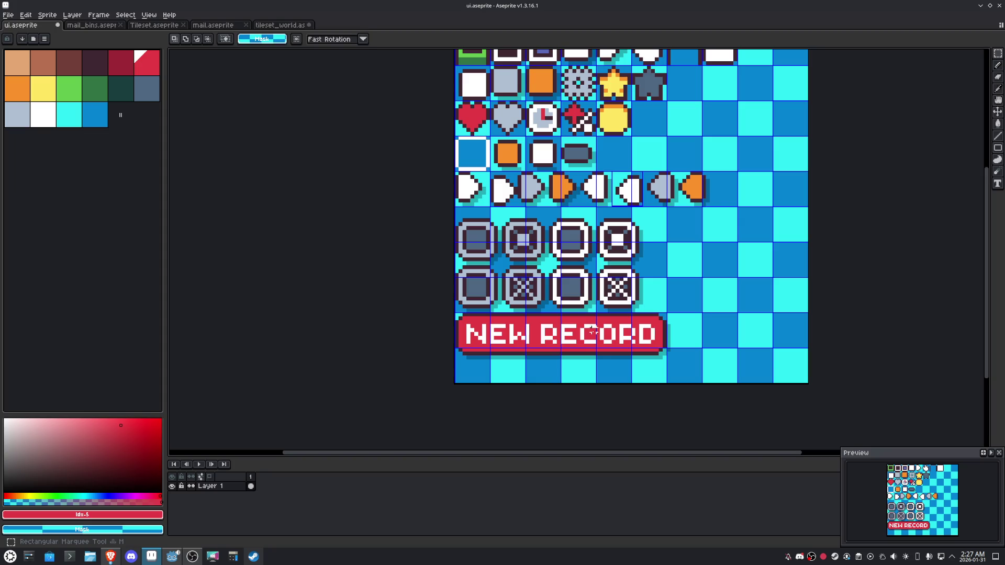
scroll(606, 357, up, 1)
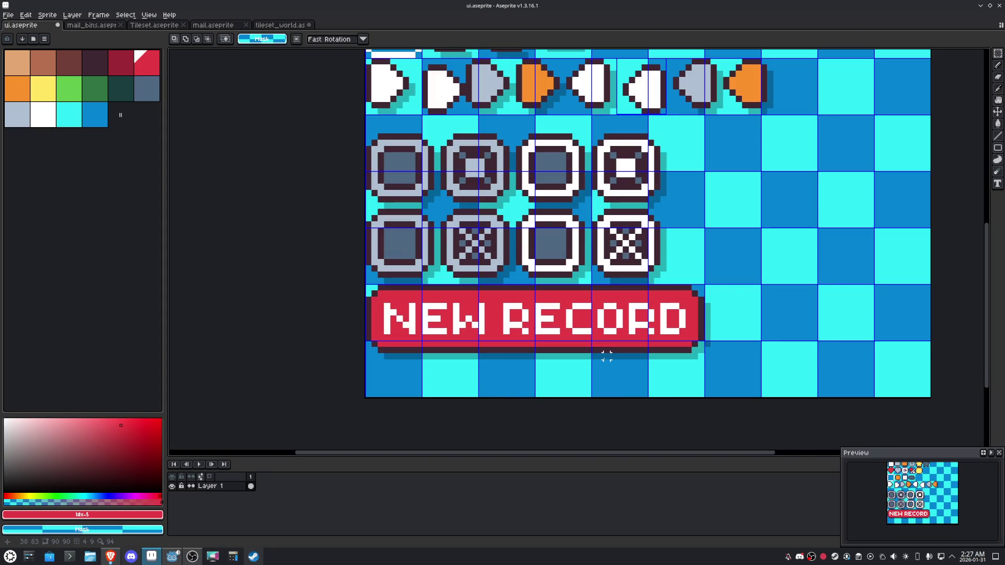
drag(494, 331, 494, 312)
key(ctrl+z)
key(ctrl+d)
Export the sprite sheet to ui.png via Export As and switch back to Godot
click(7, 15)
mouse_move(46, 94)
click(116, 93)
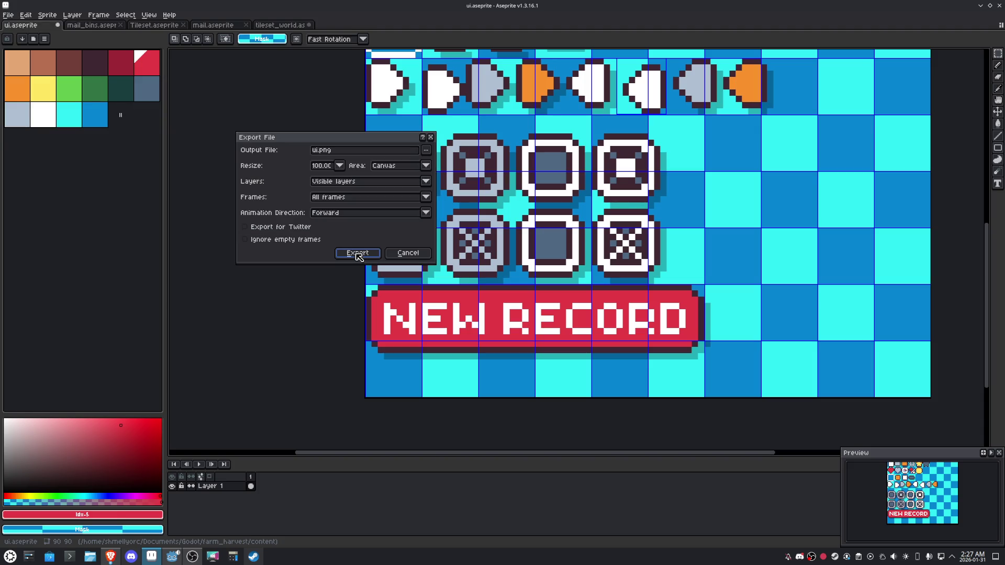
click(358, 253)
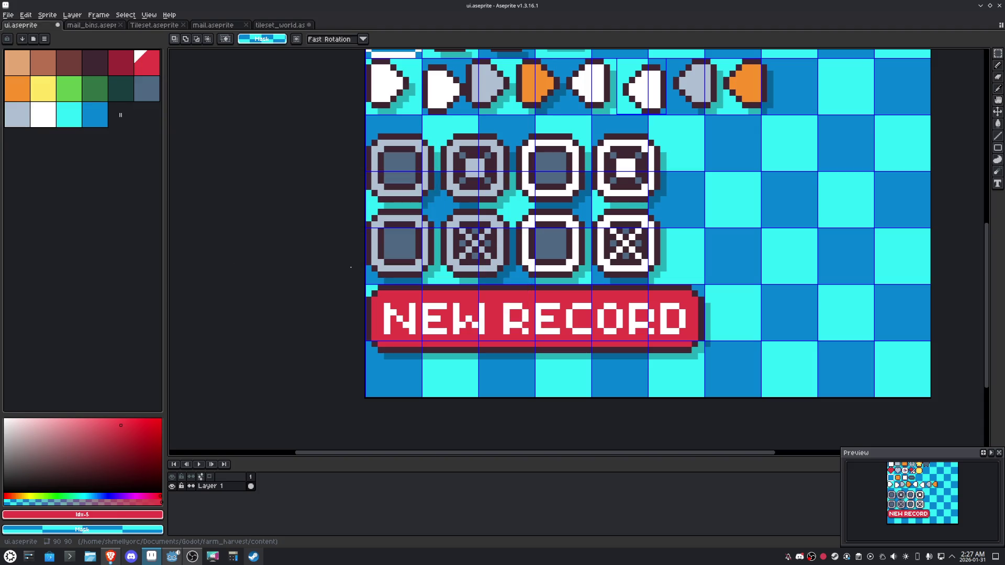
click(176, 559)
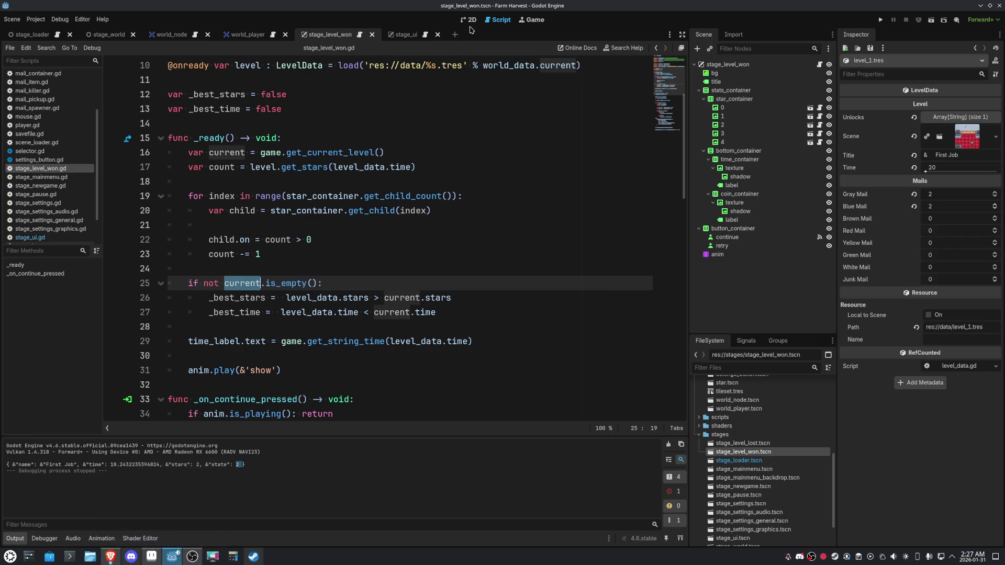
Show stage_level_won in 2D and collapse the clock and coin icons' shadow children
click(470, 20)
scroll(401, 241, up, 5)
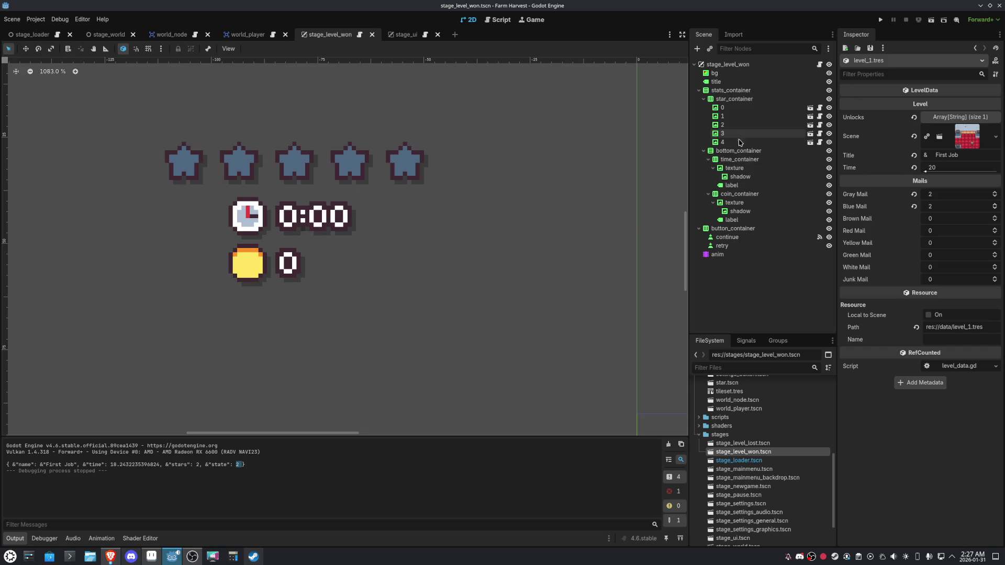
double_click(718, 170)
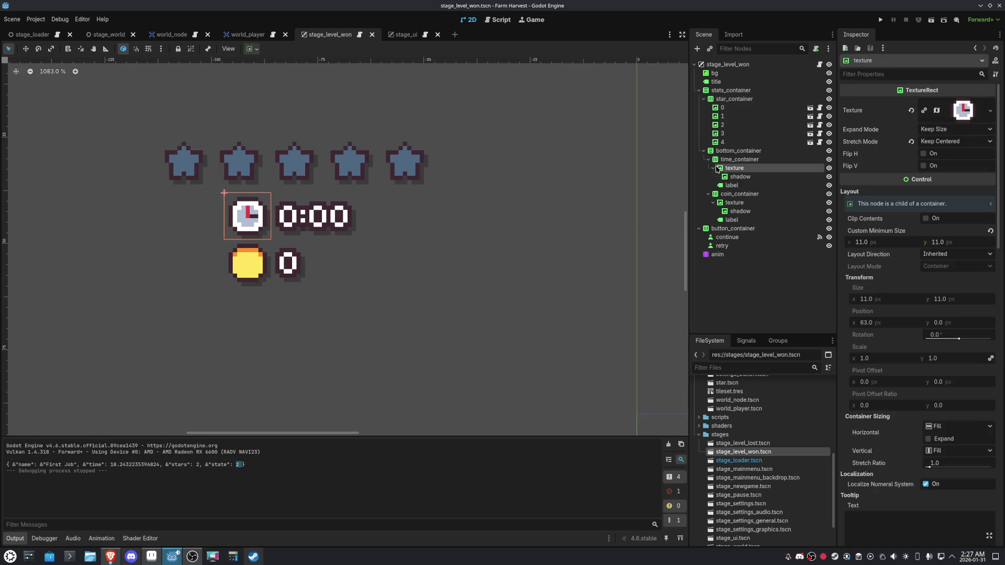
click(713, 168)
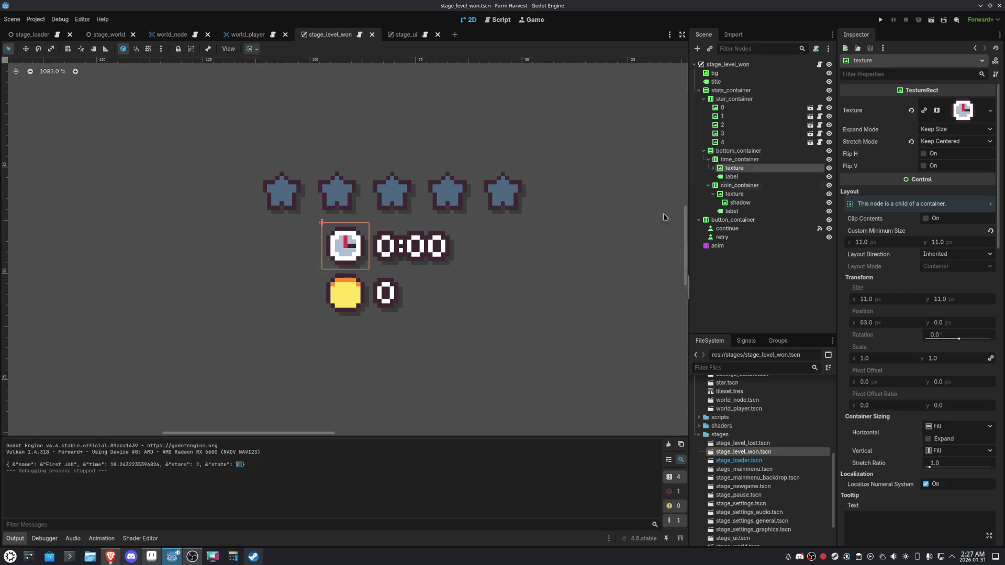
click(712, 195)
Add a TextureRect child node under time_container
double_click(739, 159)
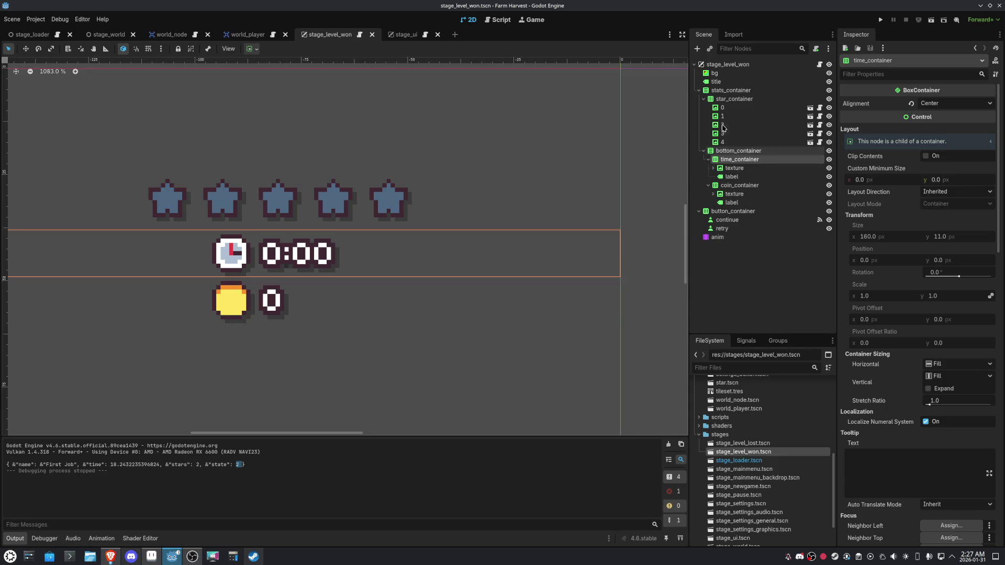
click(698, 49)
text(textre)
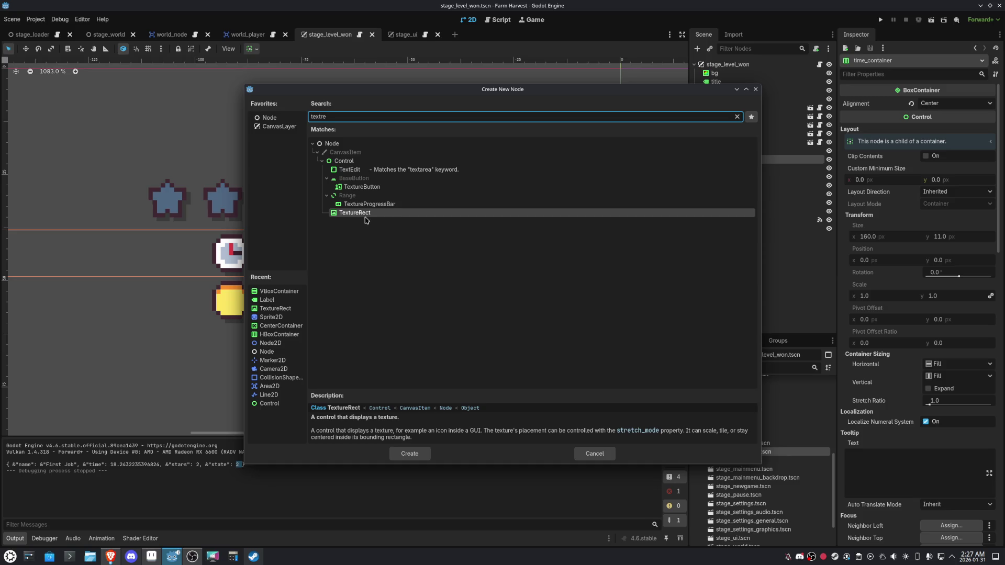
double_click(365, 214)
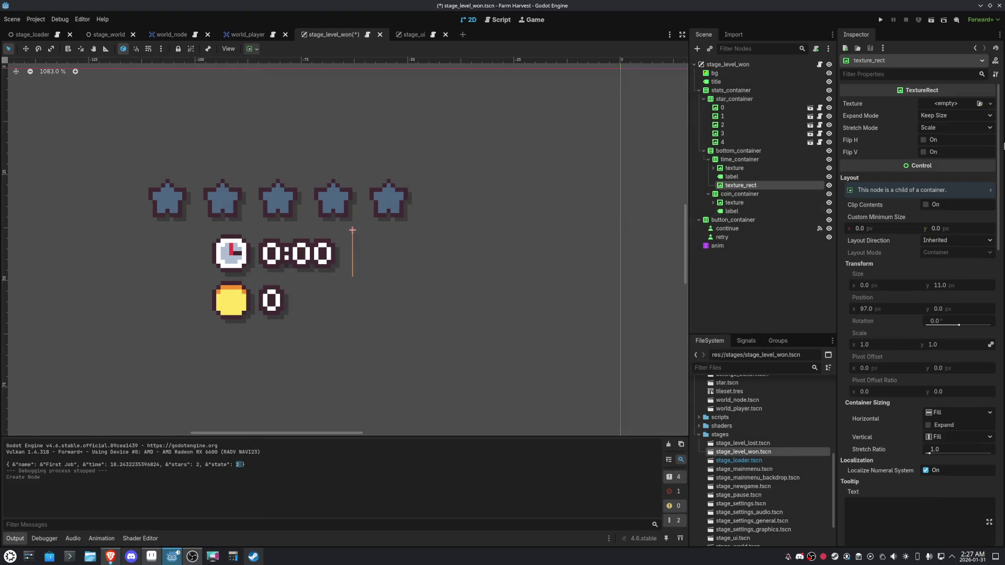
Give texture_rect a new AtlasTexture using ui.png as its atlas
click(981, 104)
double_click(380, 207)
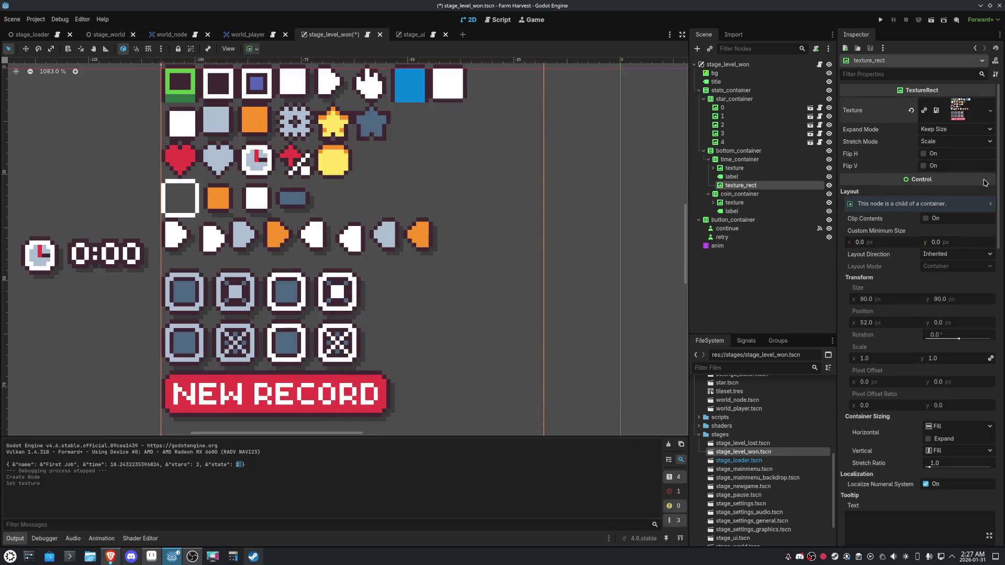
click(987, 109)
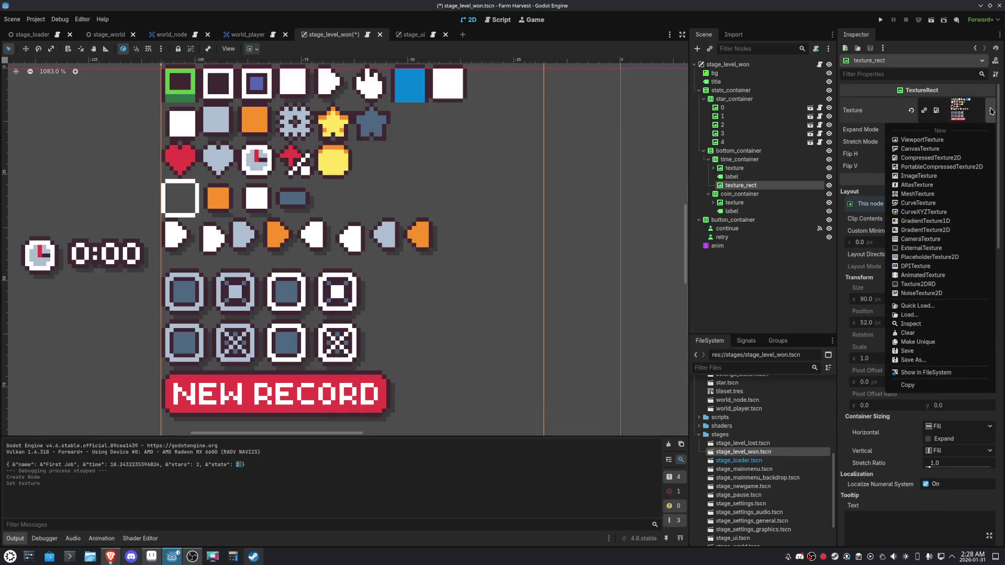
click(942, 178)
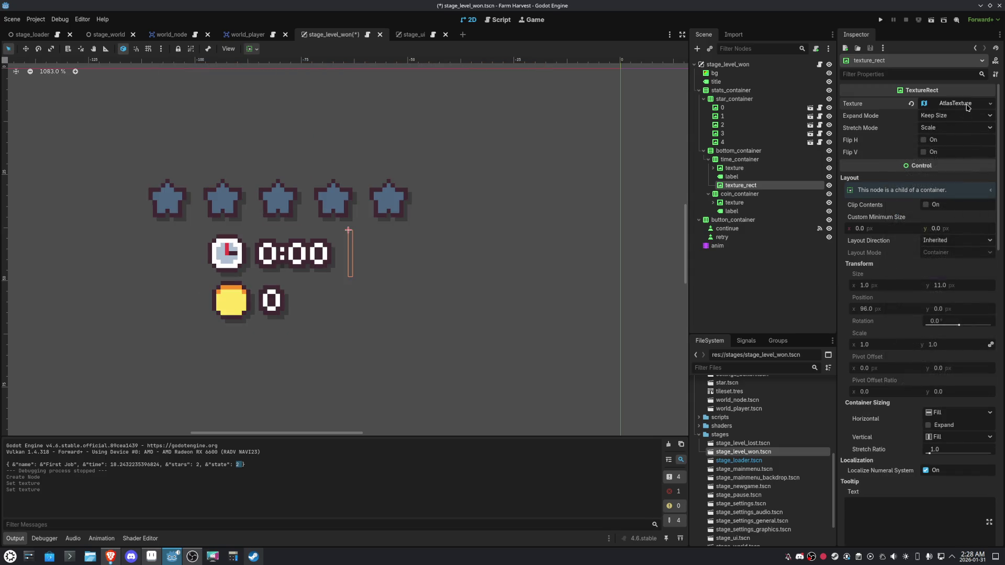
click(968, 105)
click(978, 218)
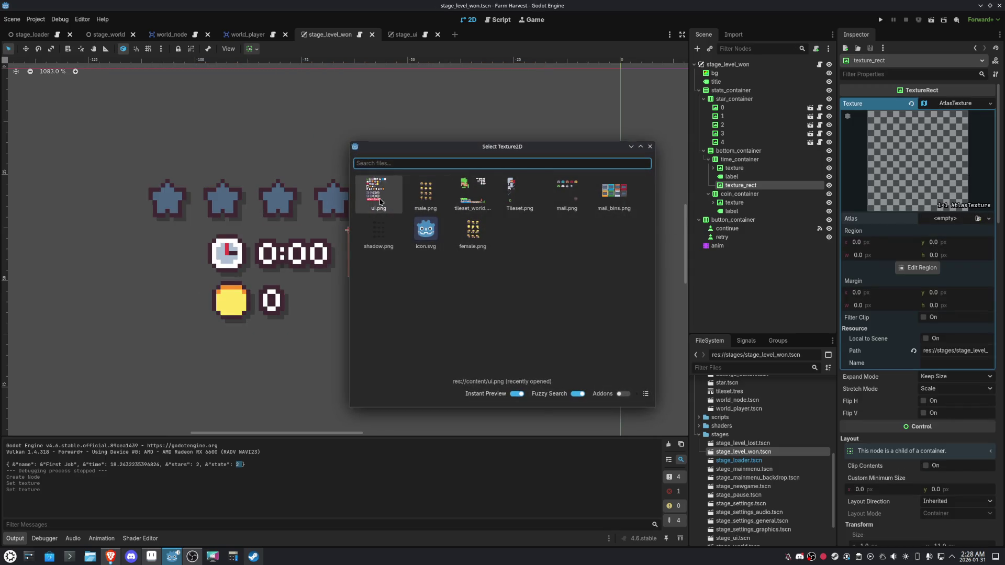
double_click(381, 202)
Set the atlas region to the NEW RECORD badge (55×12) using Pixel Snap
click(919, 282)
scroll(512, 297, up, 10)
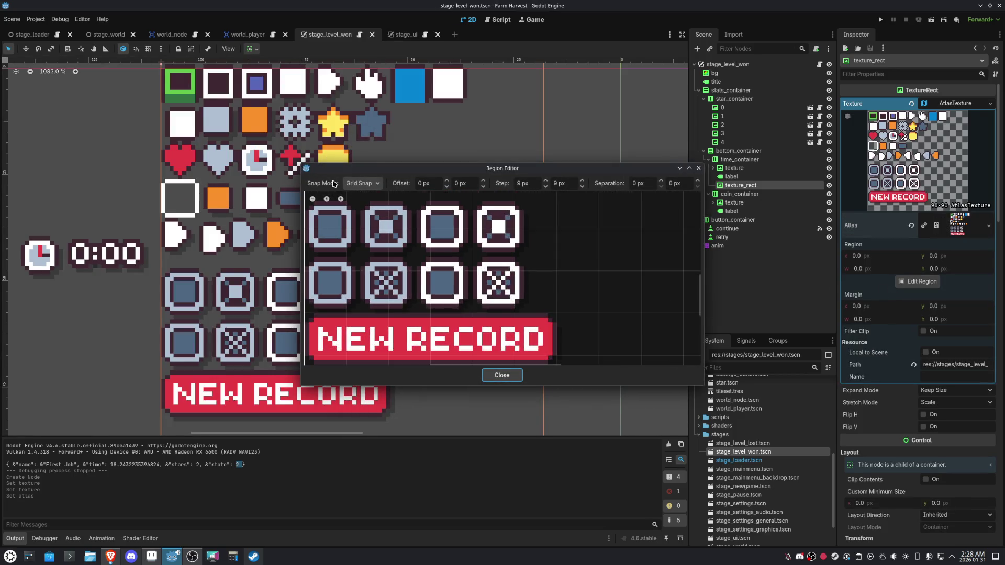
click(361, 183)
click(361, 203)
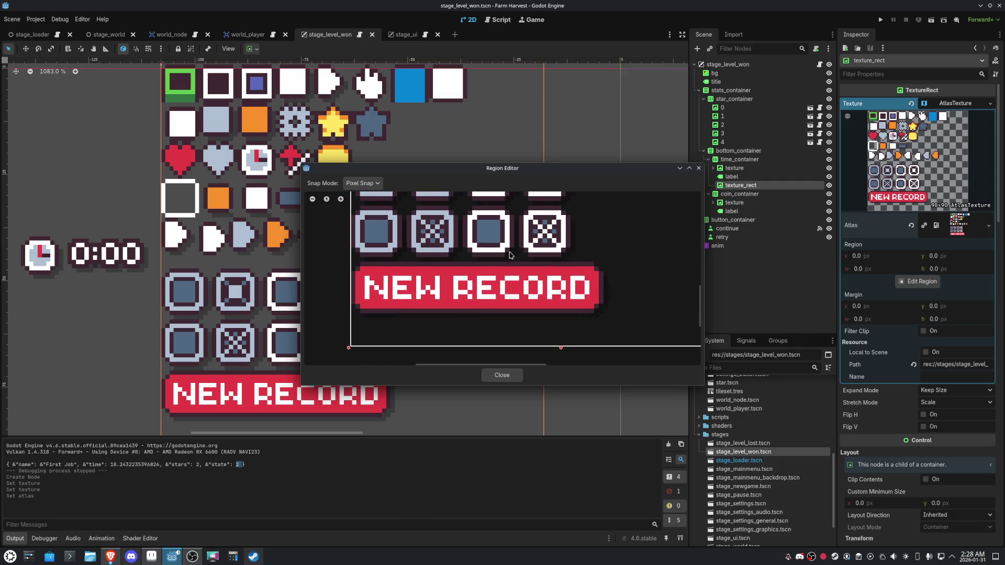
mouse_move(351, 262)
mouse_down()
mouse_move(367, 287)
mouse_move(608, 319)
mouse_up()
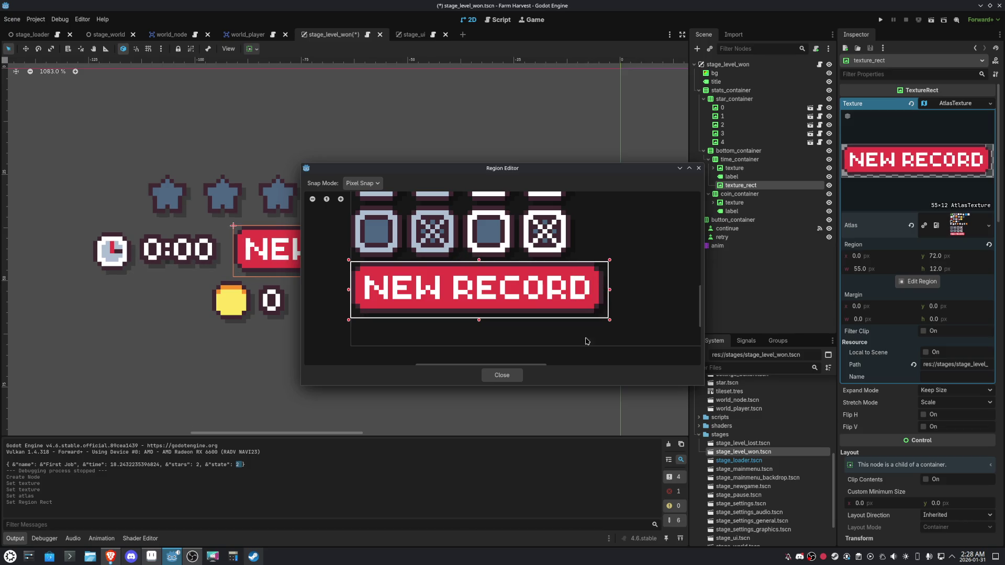
click(500, 374)
scroll(481, 358, down, 3)
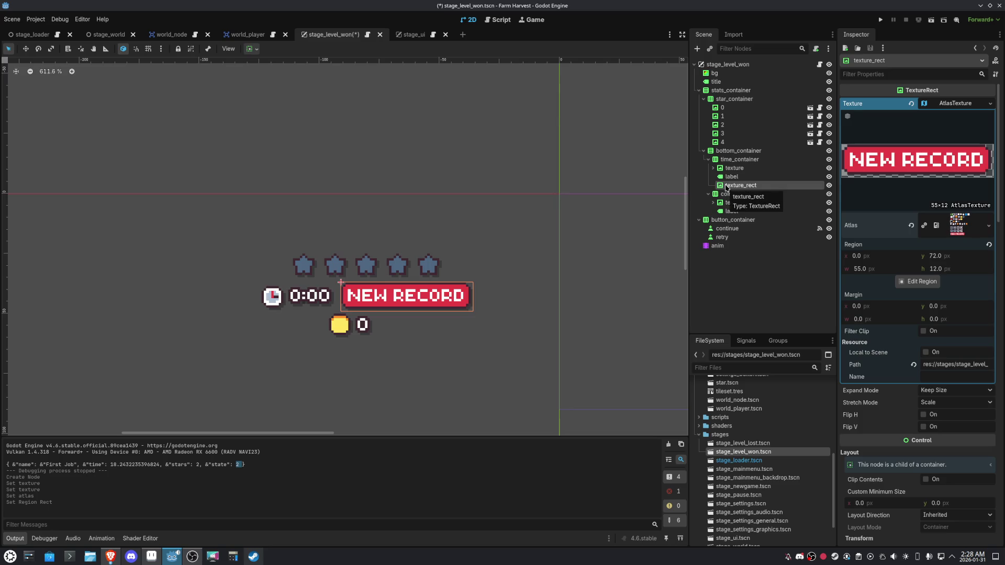
Reparent texture_rect under the 0:00 time label
drag(724, 187, 733, 177)
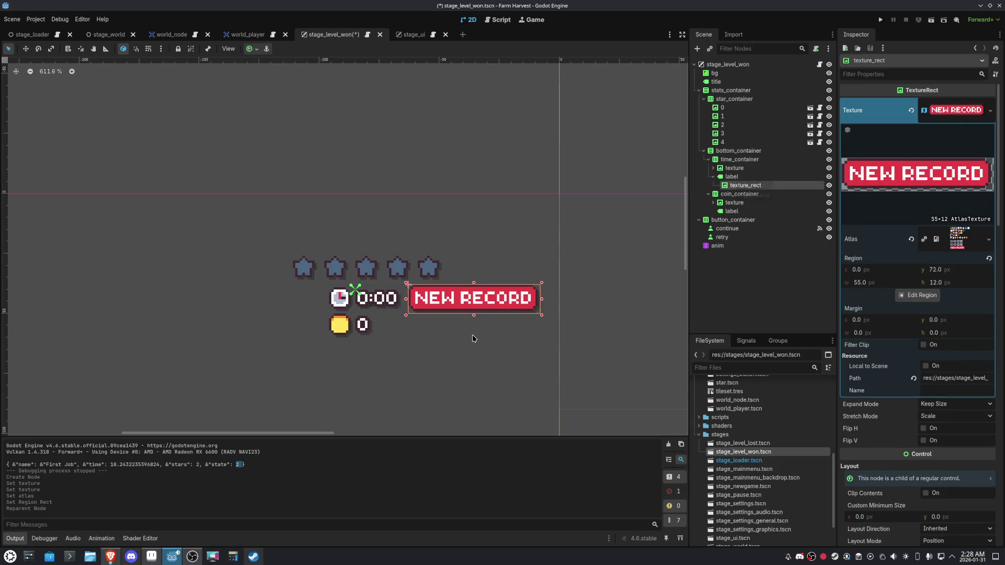
click(732, 178)
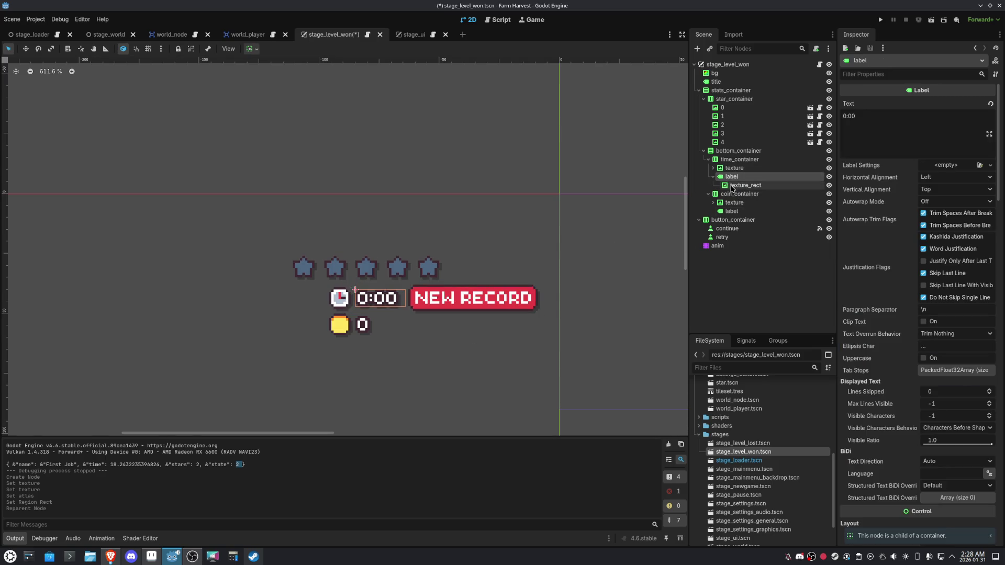
click(732, 186)
scroll(440, 361, up, 4)
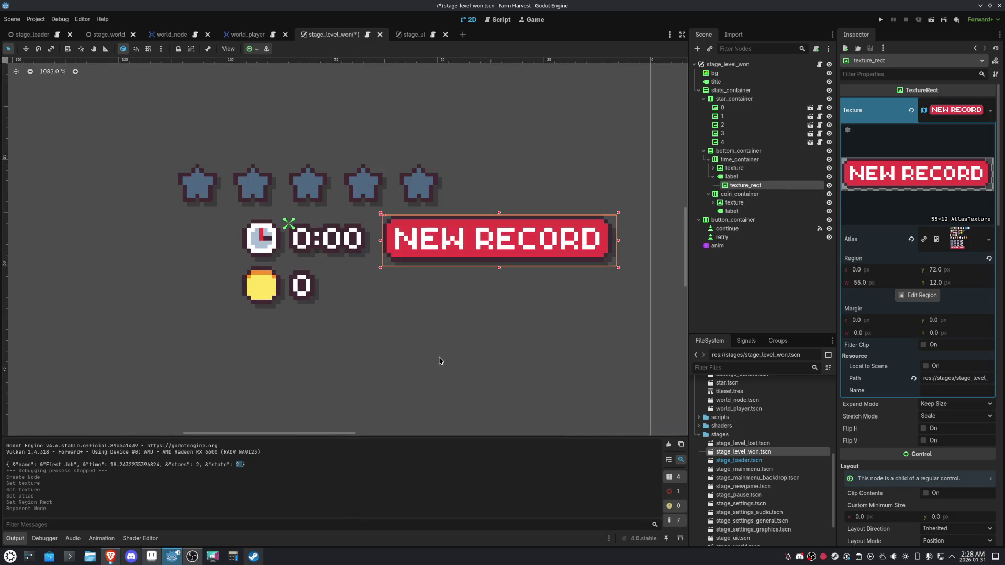
scroll(438, 354, down, 3)
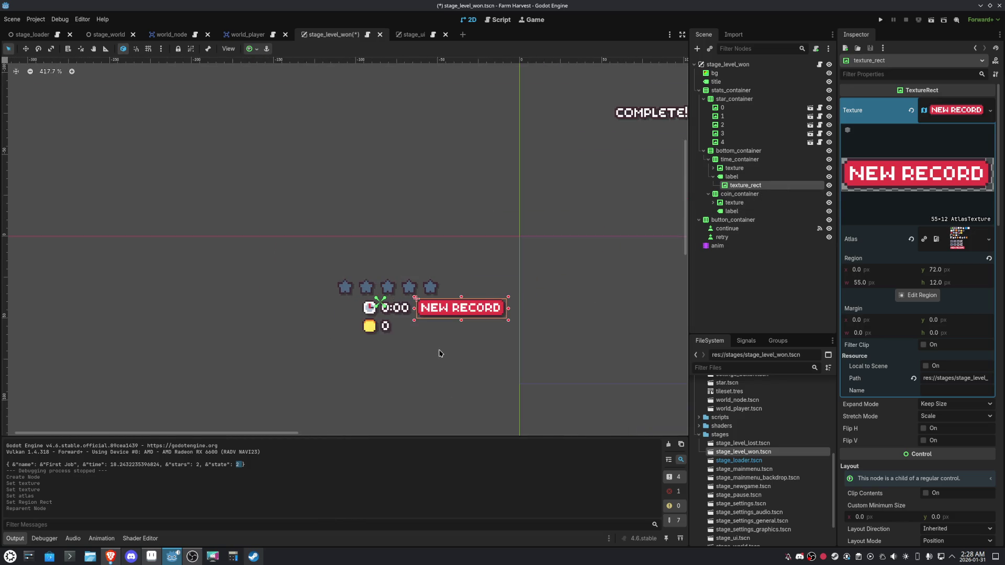
scroll(364, 350, up, 2)
scroll(366, 348, up, 2)
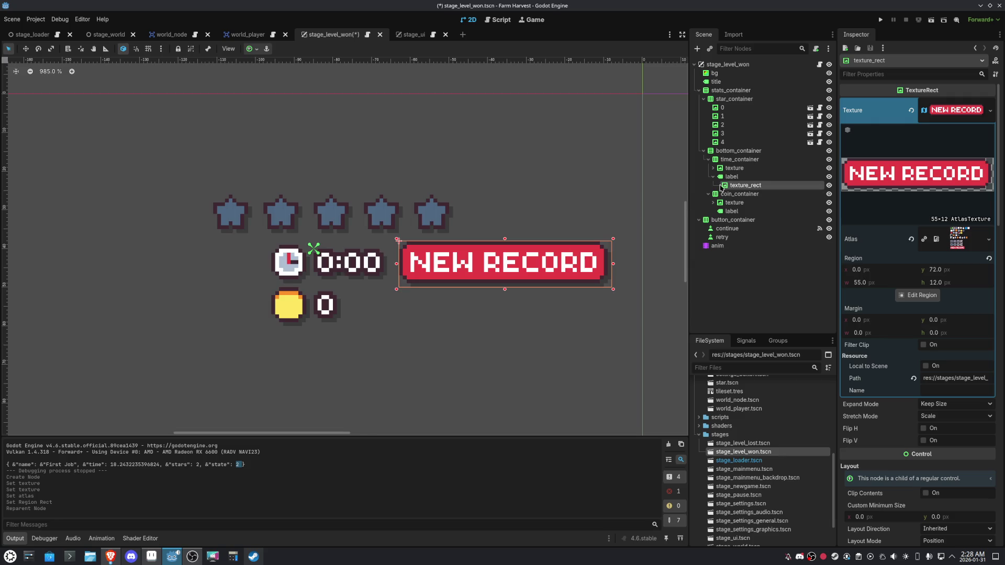
Move the badge to position (21, -2), just right of 0:00
mouse_move(38, 44)
mouse_move(484, 262)
mouse_down()
mouse_move(439, 290)
mouse_move(478, 276)
mouse_move(477, 264)
mouse_up()
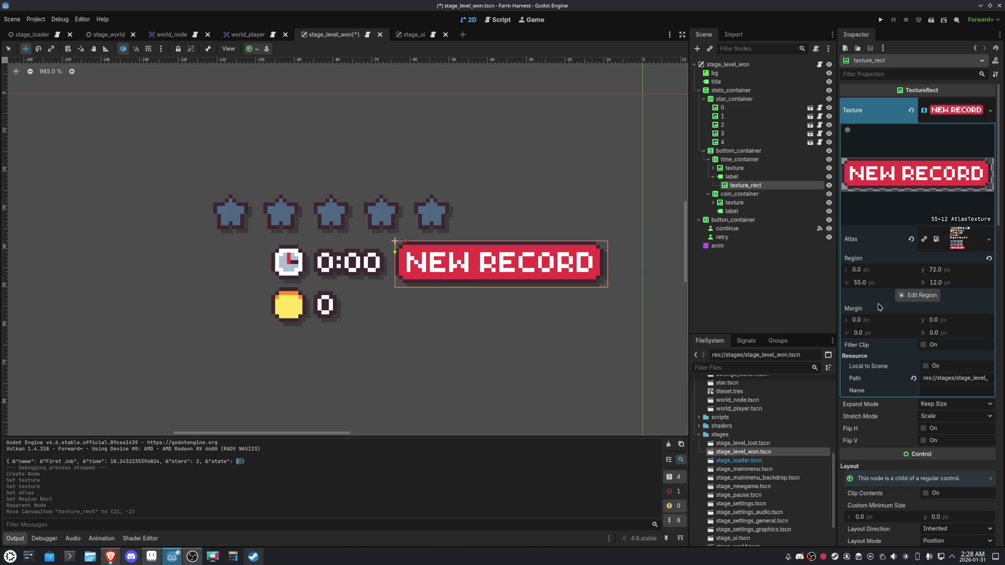
click(949, 110)
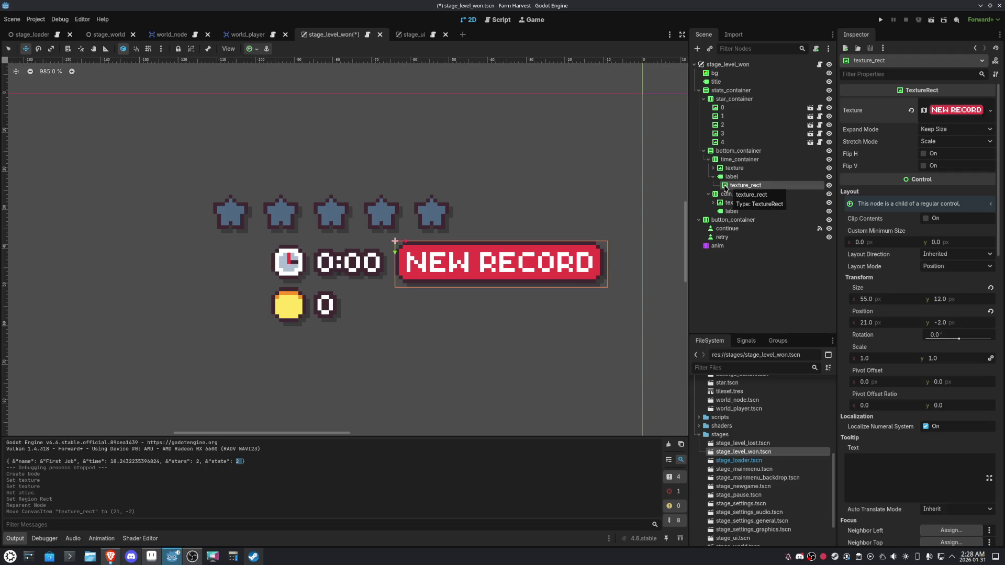
click(719, 176)
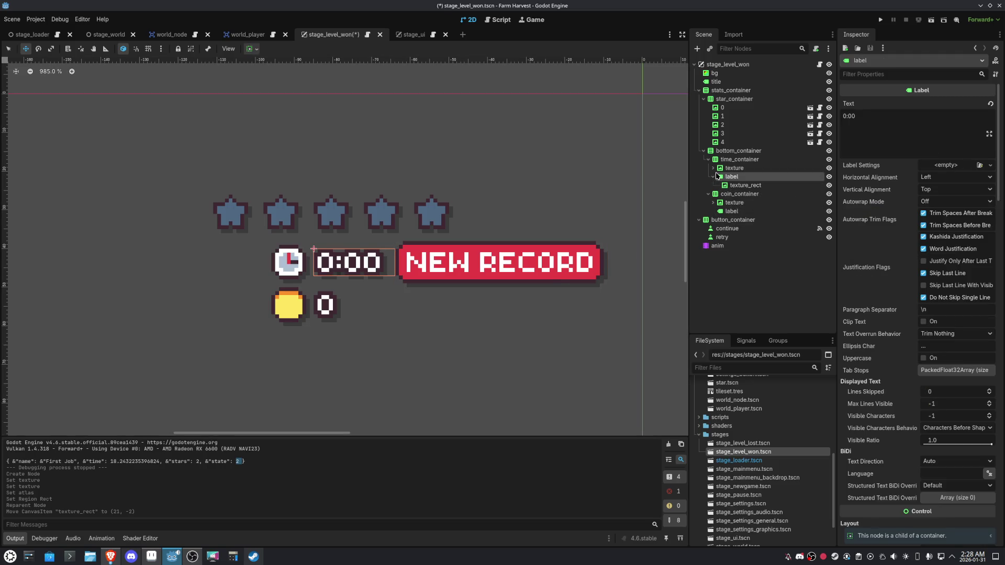
click(730, 186)
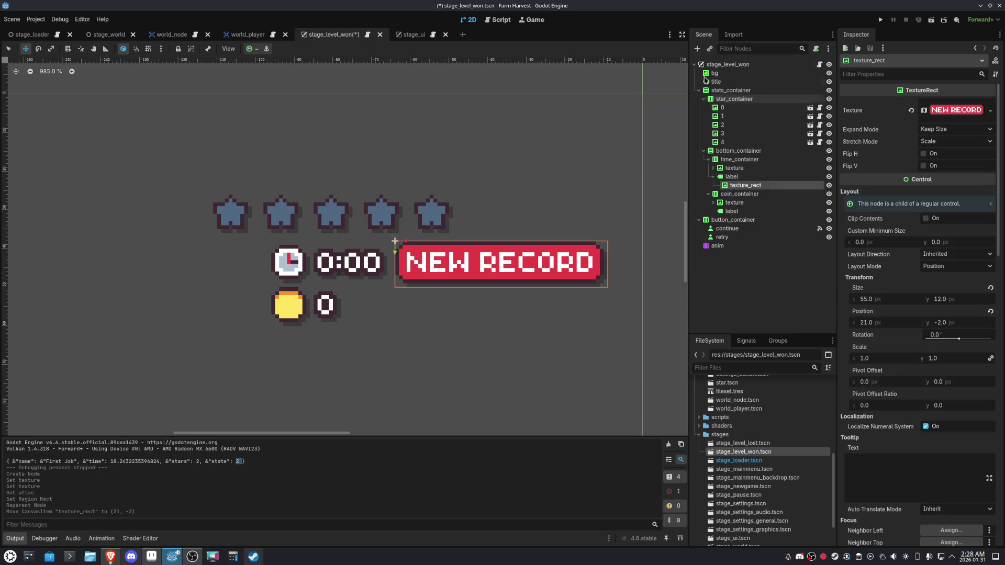
Add an AnimationPlayer child under the badge node
click(697, 50)
text(text)
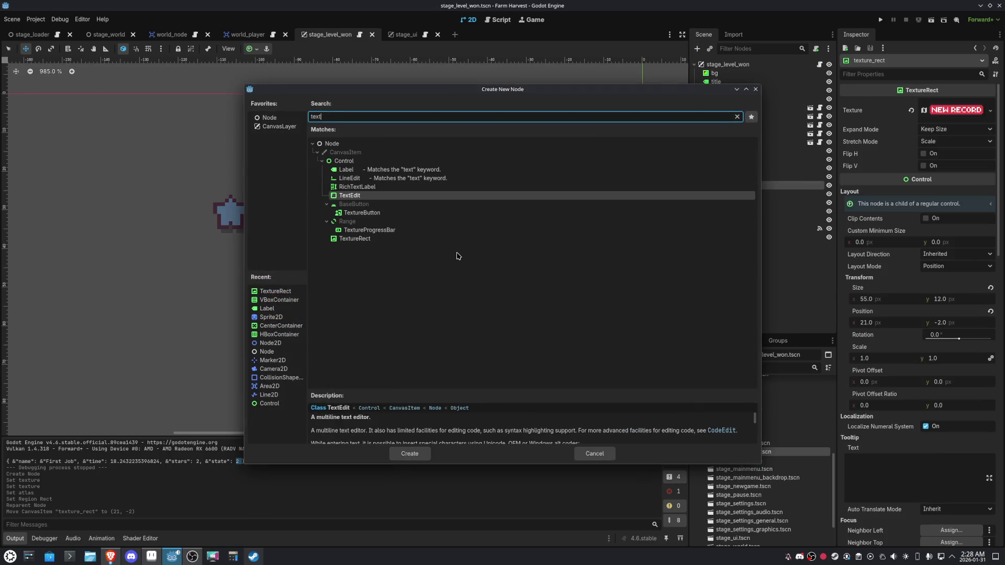
click(274, 121)
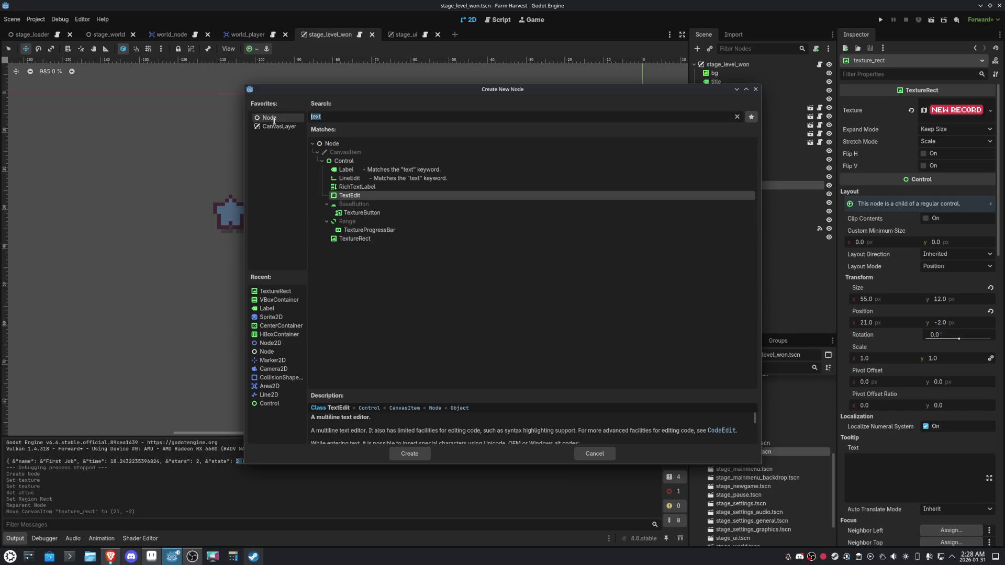
text(anim)
double_click(368, 222)
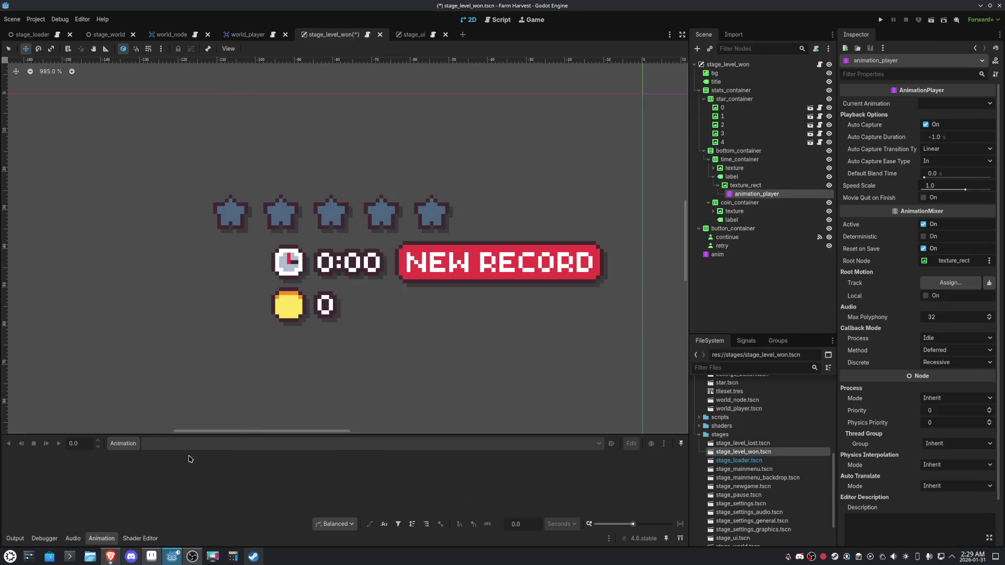
Create an autoplaying animation named 'show' with a length of 2 seconds
click(122, 444)
click(126, 459)
text(show)
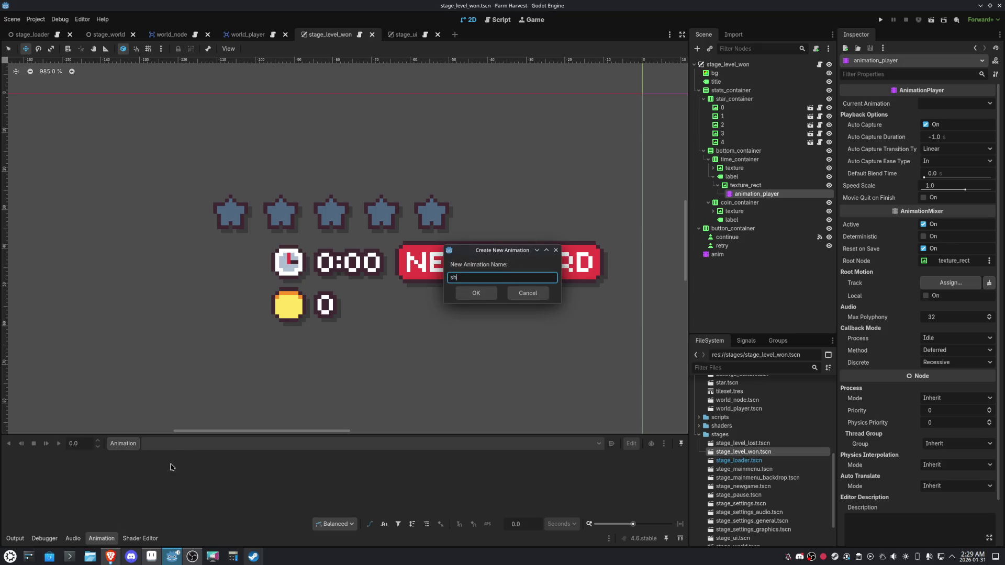
key(Return)
click(611, 444)
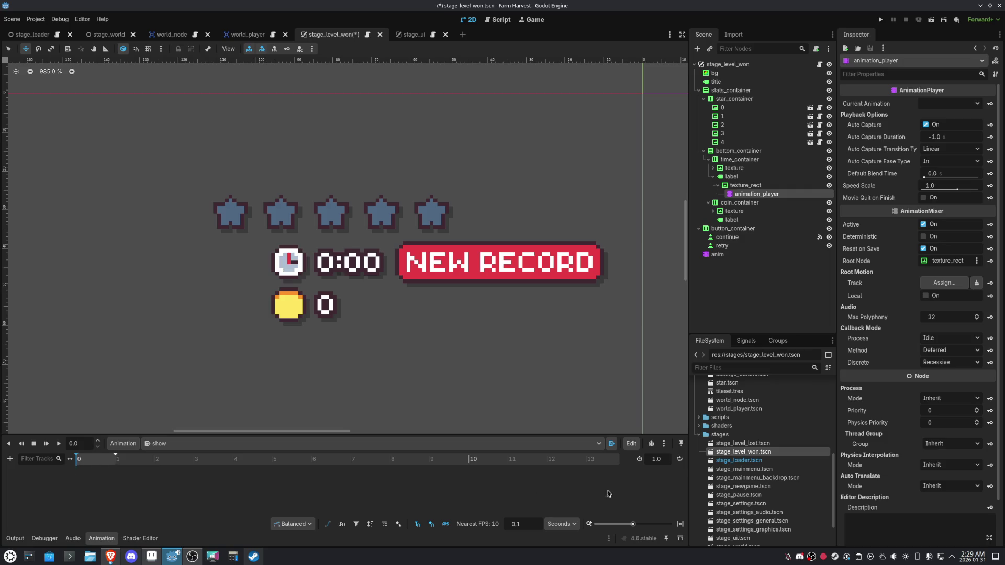
key(Return)
Rename texture_rect to new_record and save the scene
click(740, 186)
click(740, 186)
text(new)
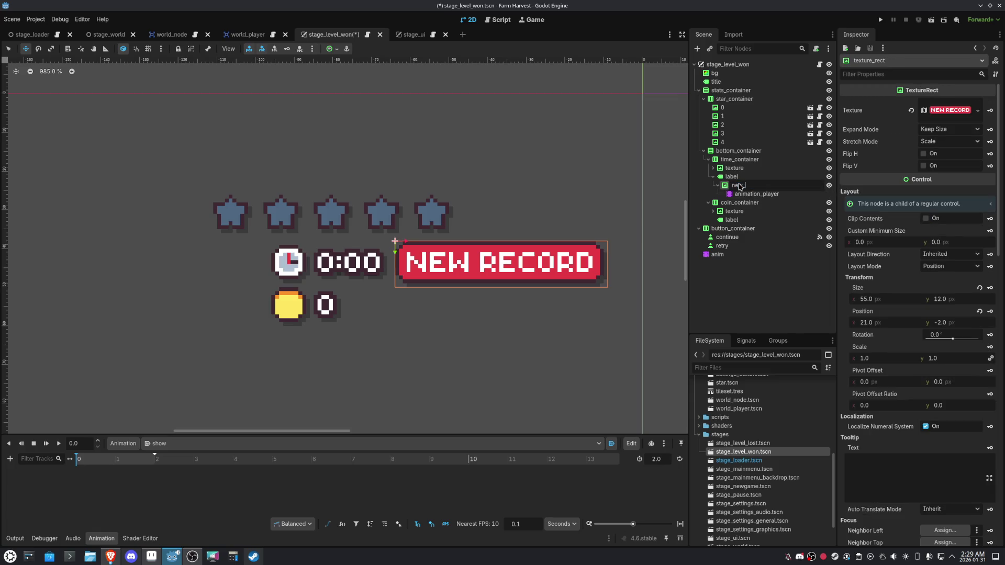
key(Return)
key(ctrl+s)
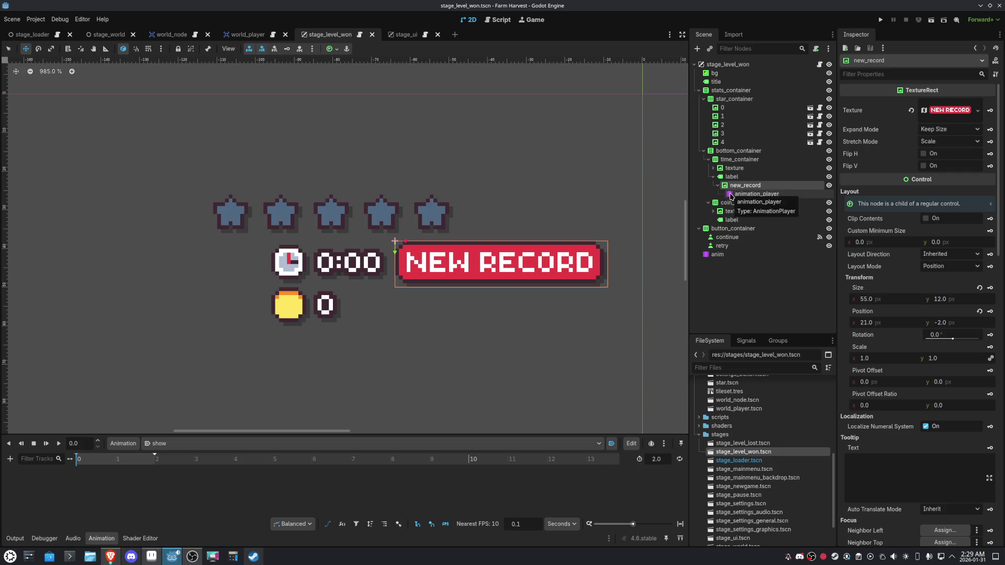
Turn on looping for the show animation
click(754, 194)
click(680, 459)
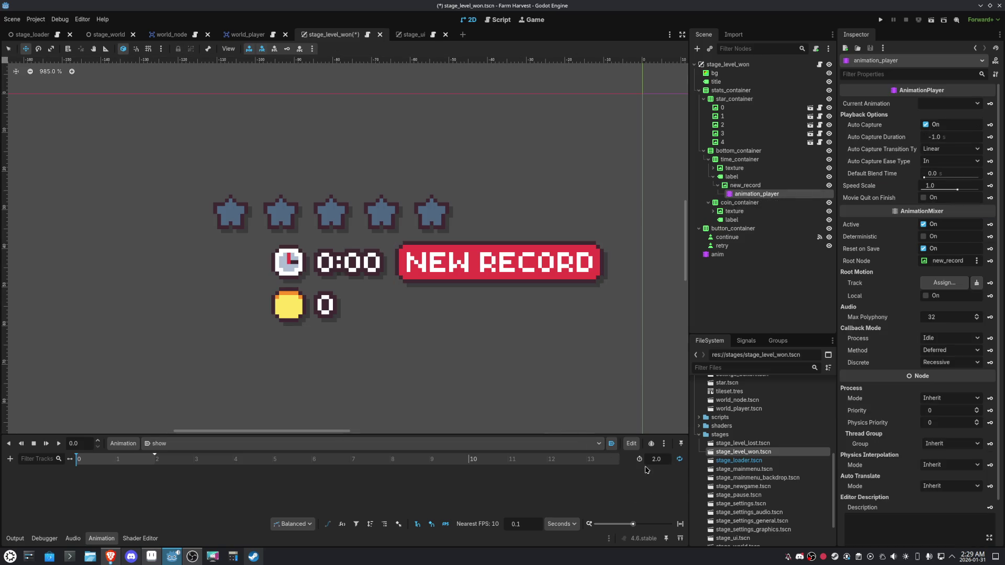
click(746, 185)
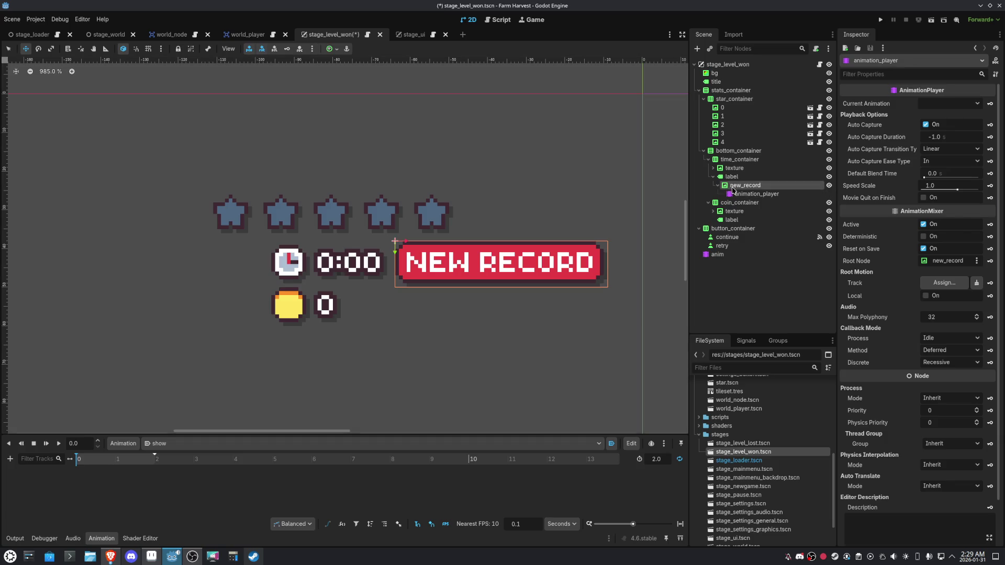
scroll(954, 402, down, 10)
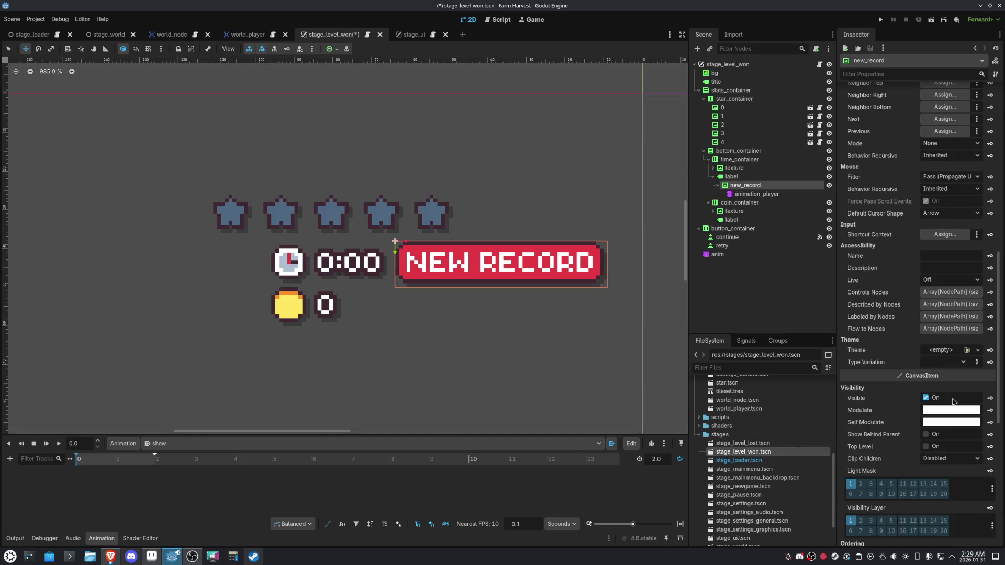
Add a self_modulate track for new_record and key it fully transparent
click(990, 422)
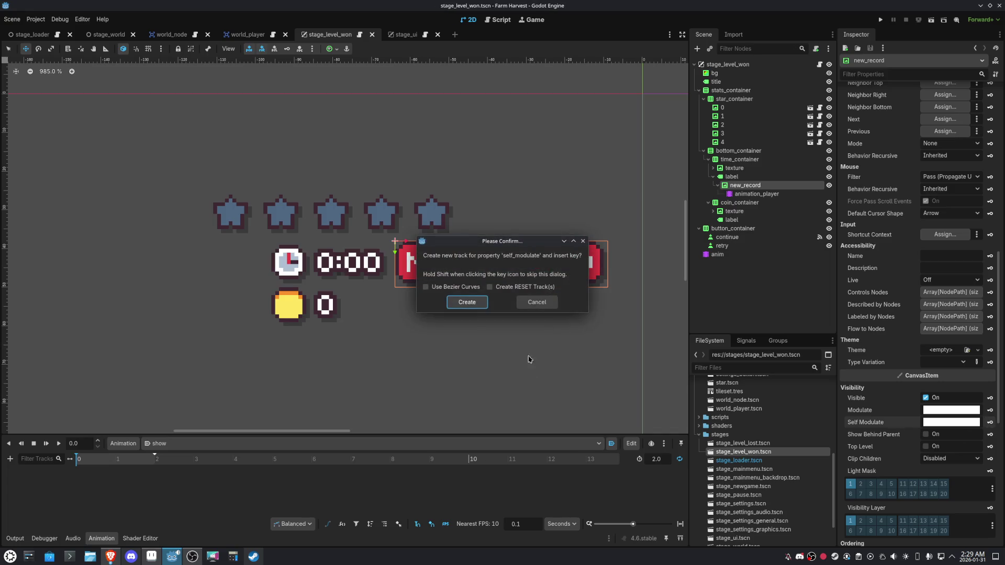
click(466, 303)
click(116, 460)
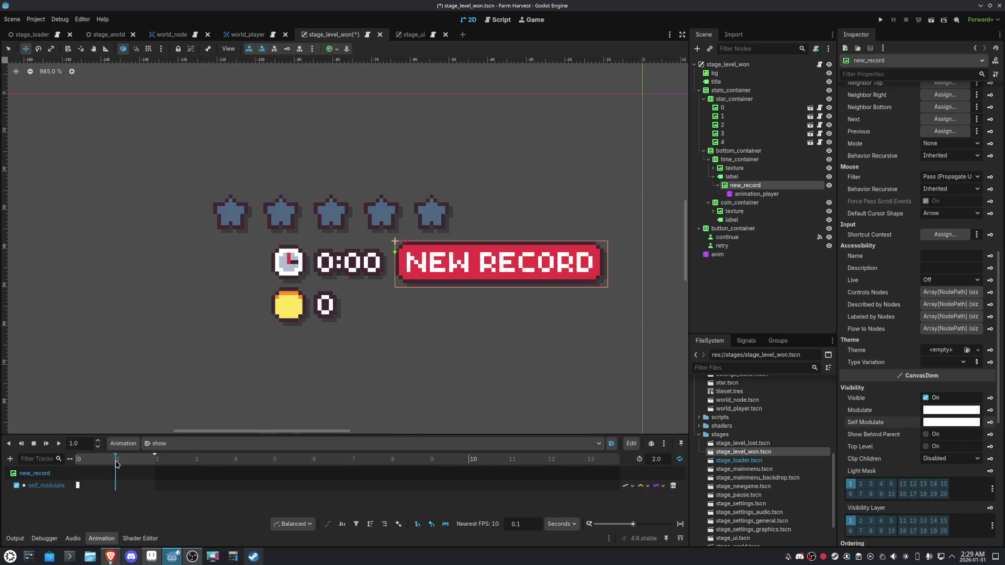
click(951, 422)
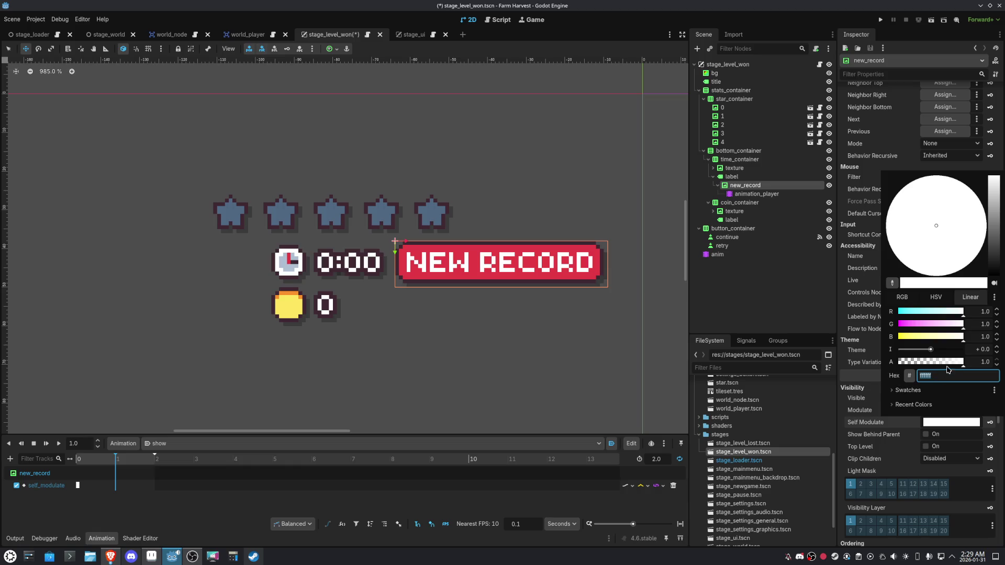
click(900, 362)
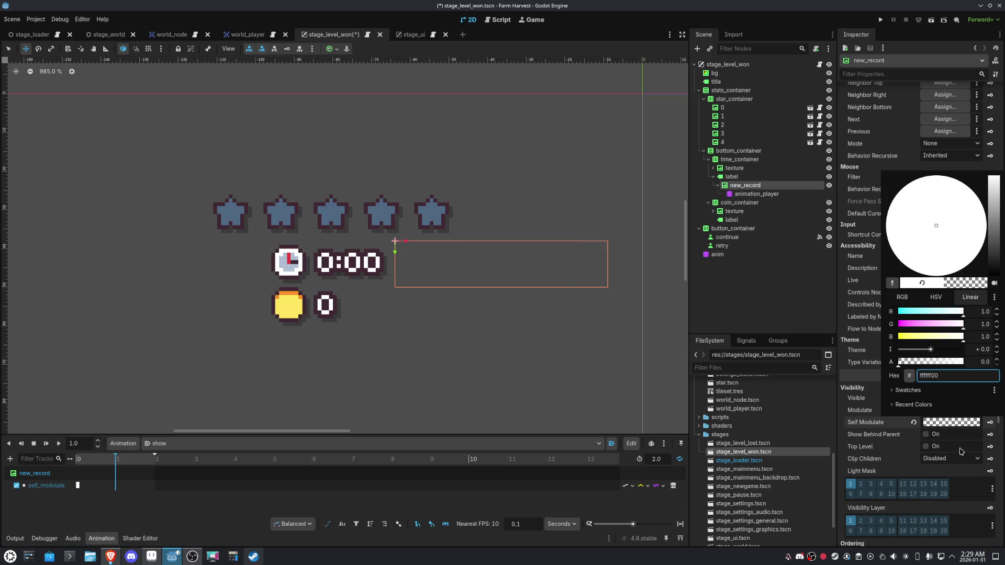
click(851, 378)
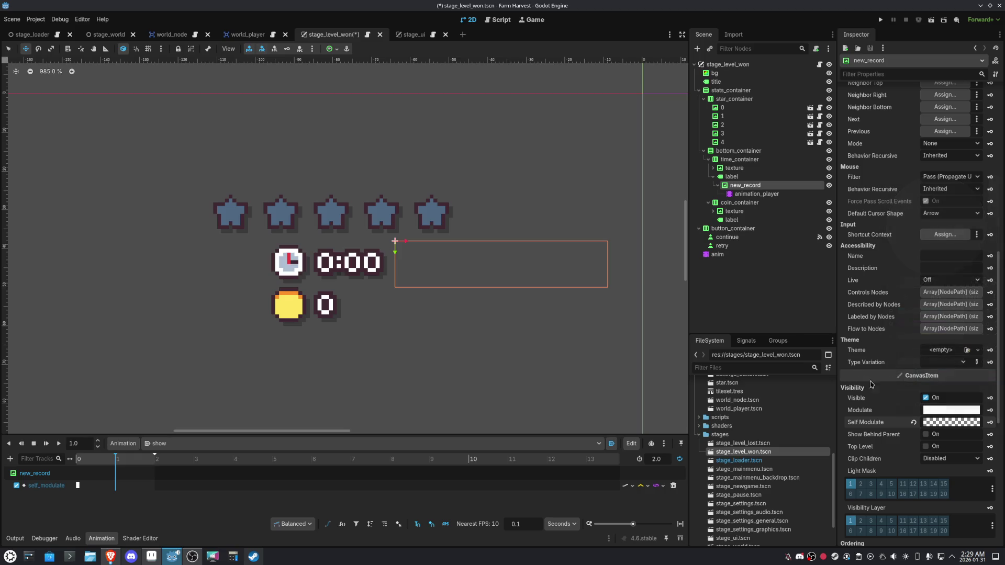
click(989, 423)
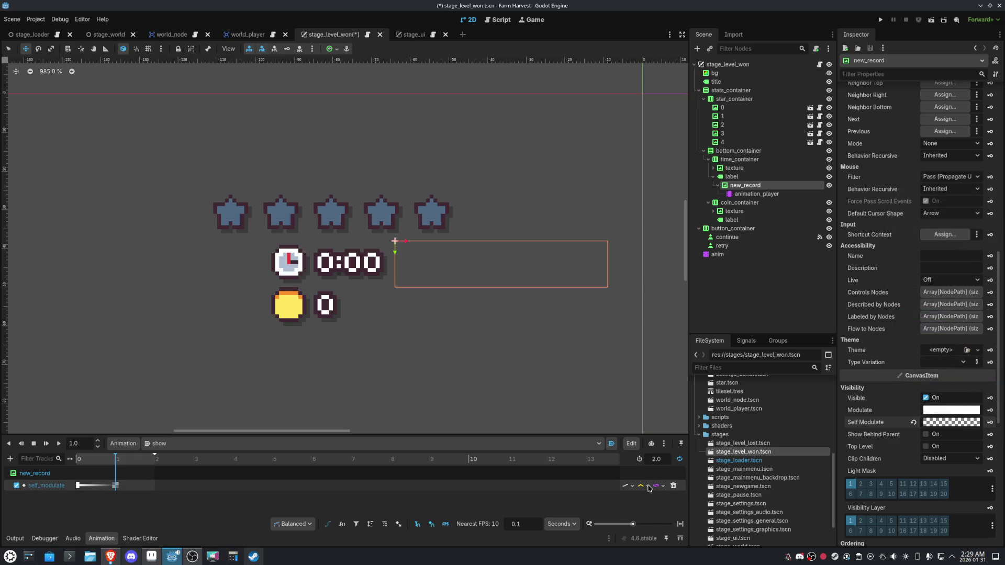
Preview the animation, lengthen it, and reposition the transparent keyframe
click(46, 444)
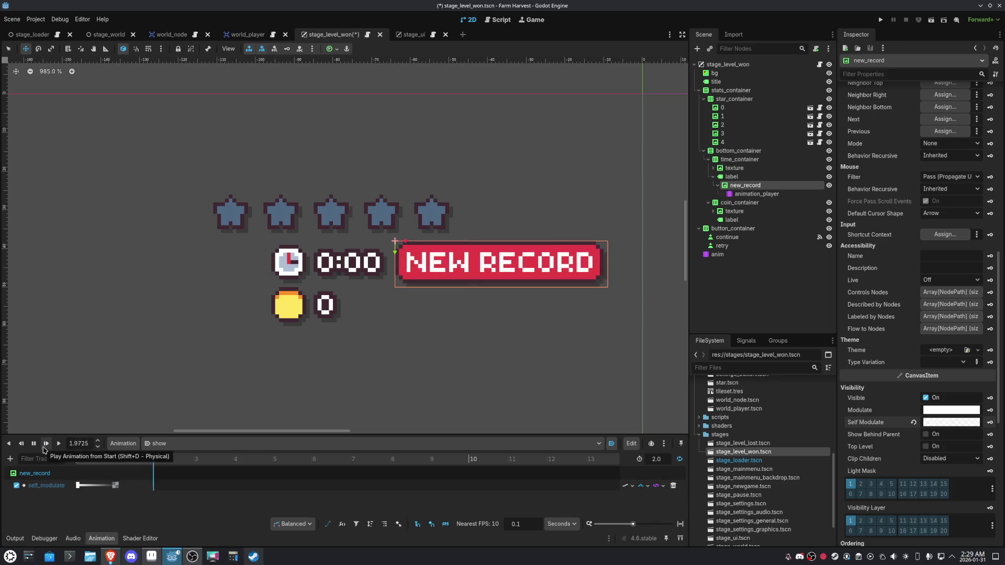
click(35, 446)
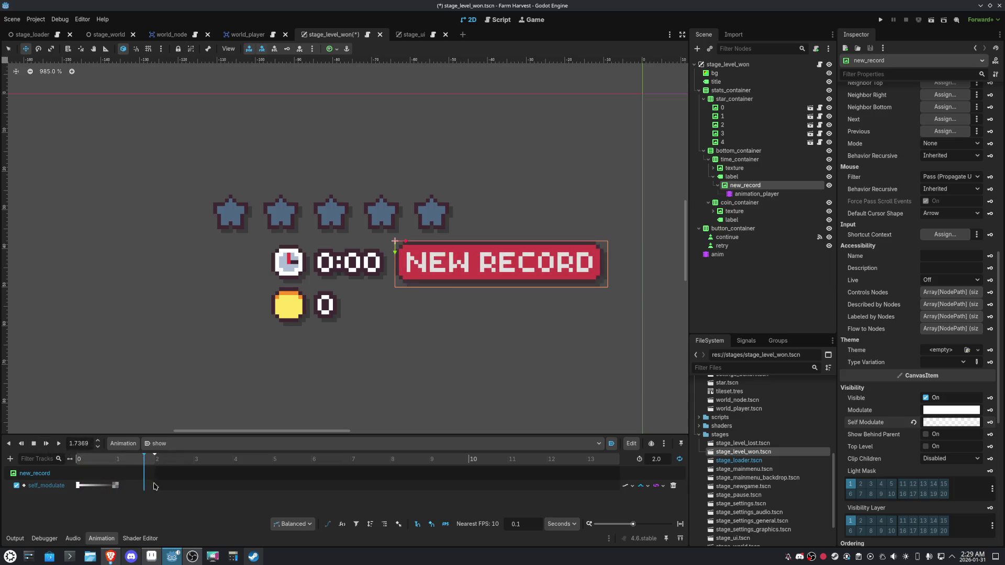
drag(154, 454, 185, 457)
mouse_move(115, 485)
mouse_down()
mouse_move(147, 486)
mouse_move(156, 466)
mouse_move(155, 485)
mouse_up()
click(139, 463)
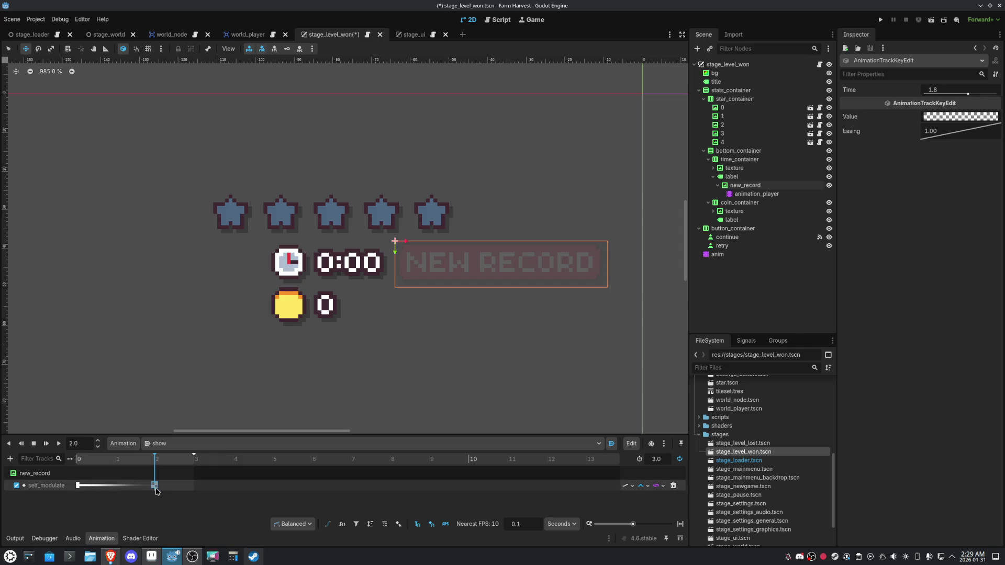
click(48, 446)
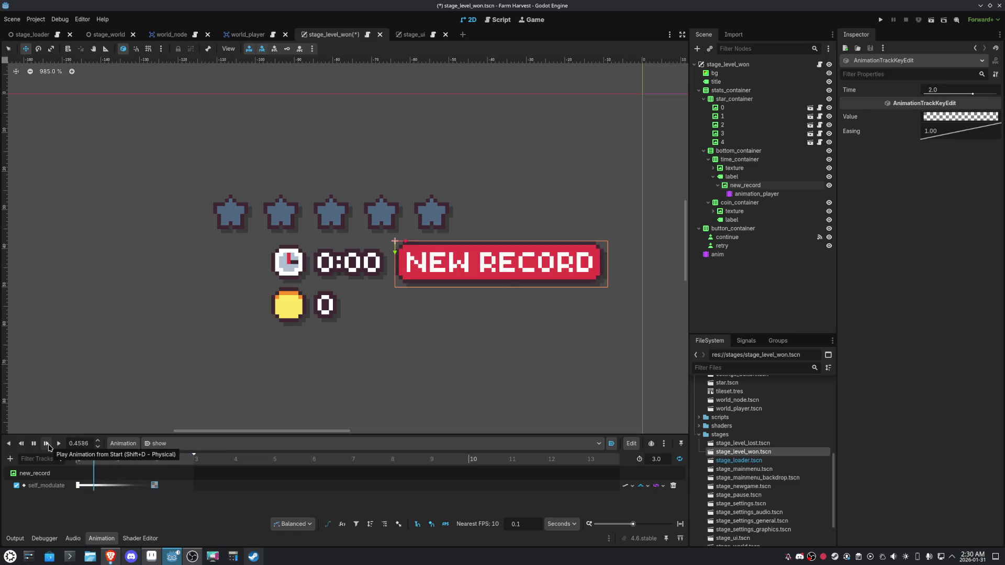
key(s)
Set the opaque white keyframe's time to 2.0 seconds
drag(81, 489, 173, 487)
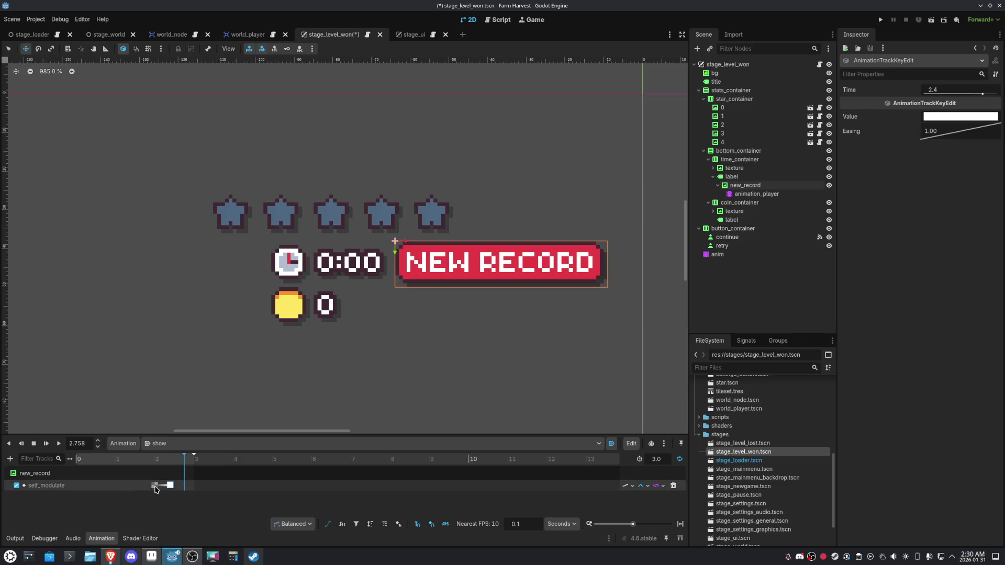
right_click(155, 489)
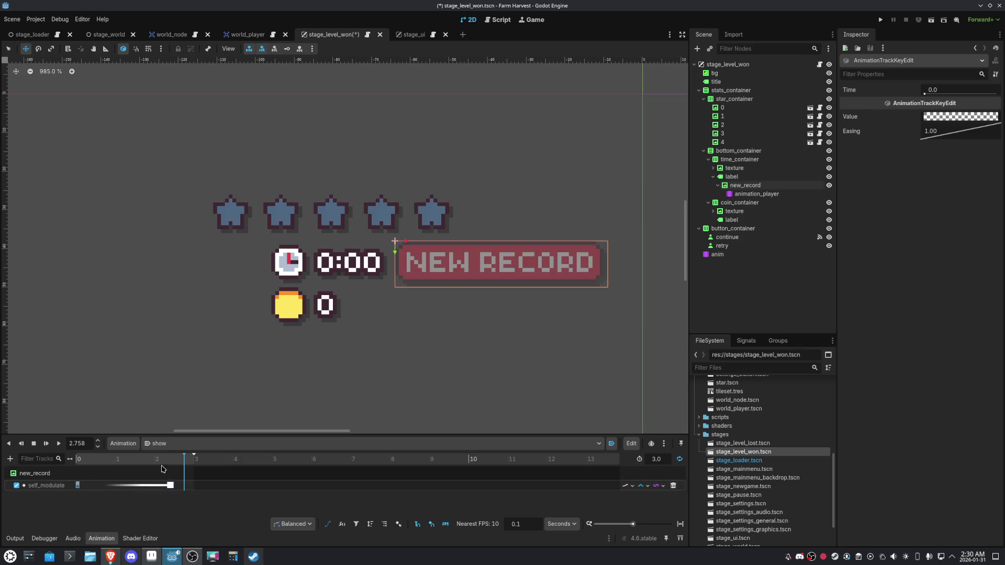
click(155, 486)
drag(157, 489, 155, 487)
click(76, 461)
Preview the fade-in, reset playback to the start and save the scene
click(46, 444)
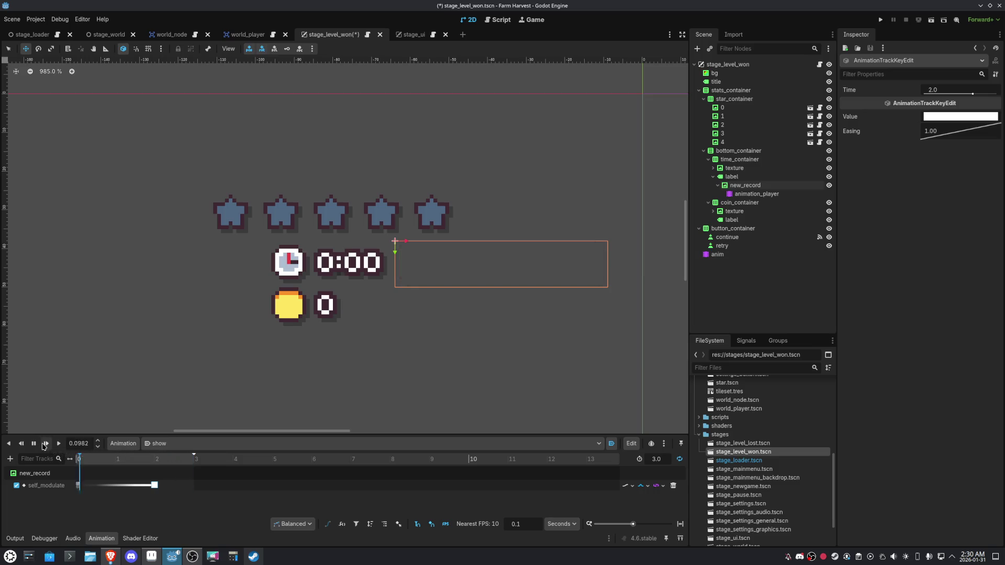
click(34, 443)
click(516, 296)
key(ctrl+s)
click(719, 186)
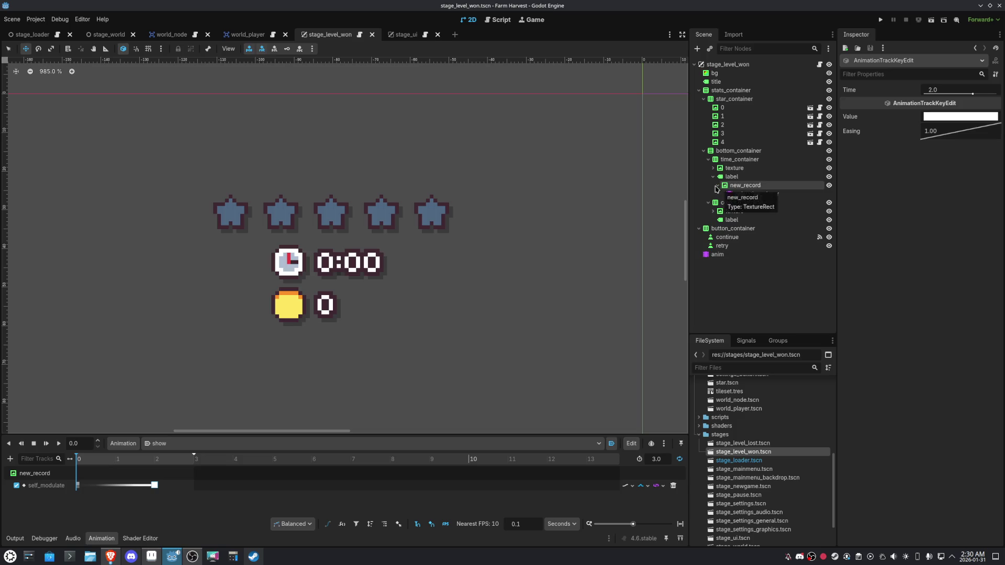
Rename the badge's animation player to anim and save
click(718, 186)
double_click(746, 194)
text(anim)
key(Return)
key(ctrl+s)
Duplicate new_record and move the copy under the coin count label
click(719, 186)
click(744, 185)
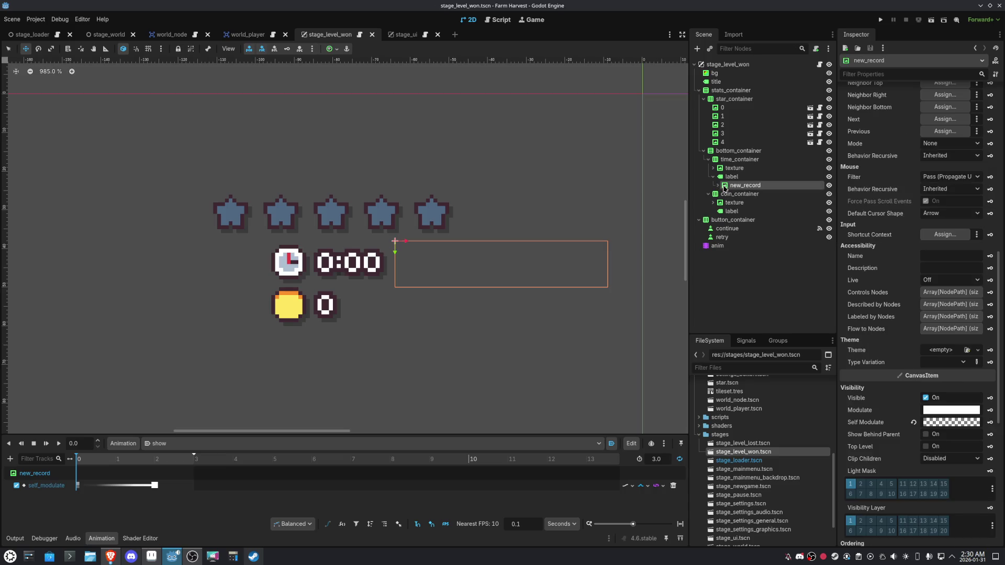
key(ctrl+d)
mouse_move(735, 198)
mouse_down()
mouse_move(754, 230)
mouse_move(767, 230)
mouse_up()
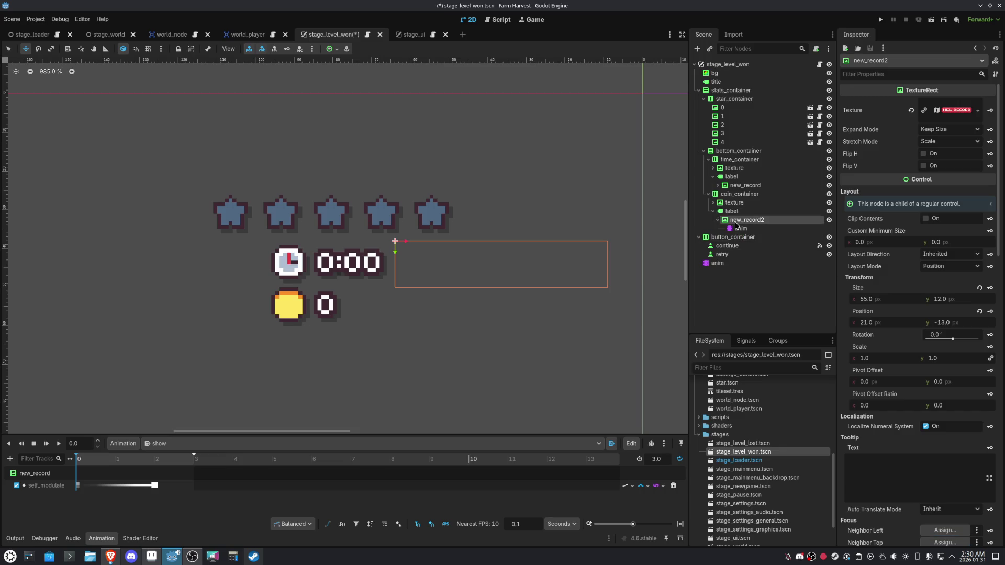
key(f)
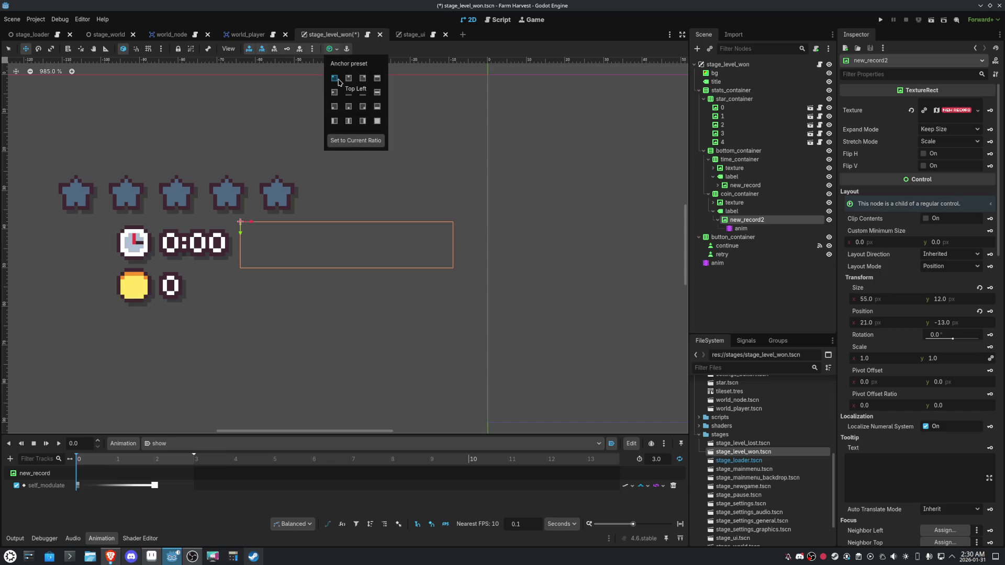
Set the copied badge's anchor preset to Top Left
click(335, 78)
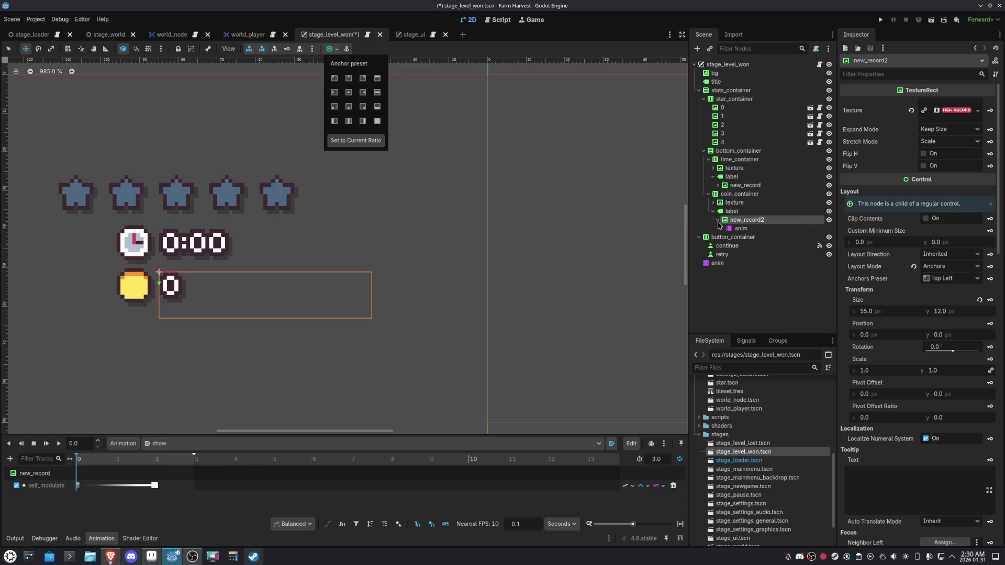
click(733, 212)
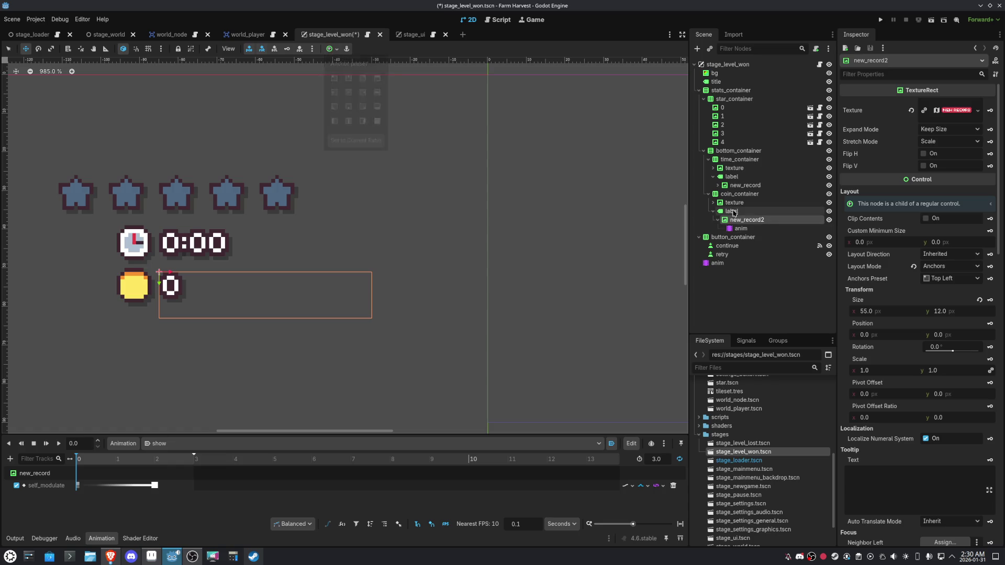
click(735, 211)
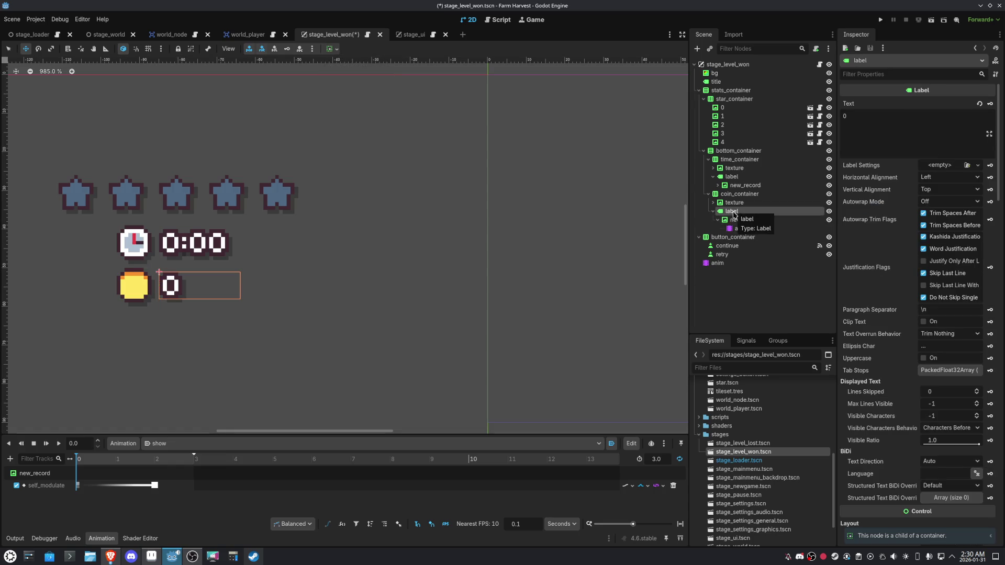
click(733, 220)
click(335, 48)
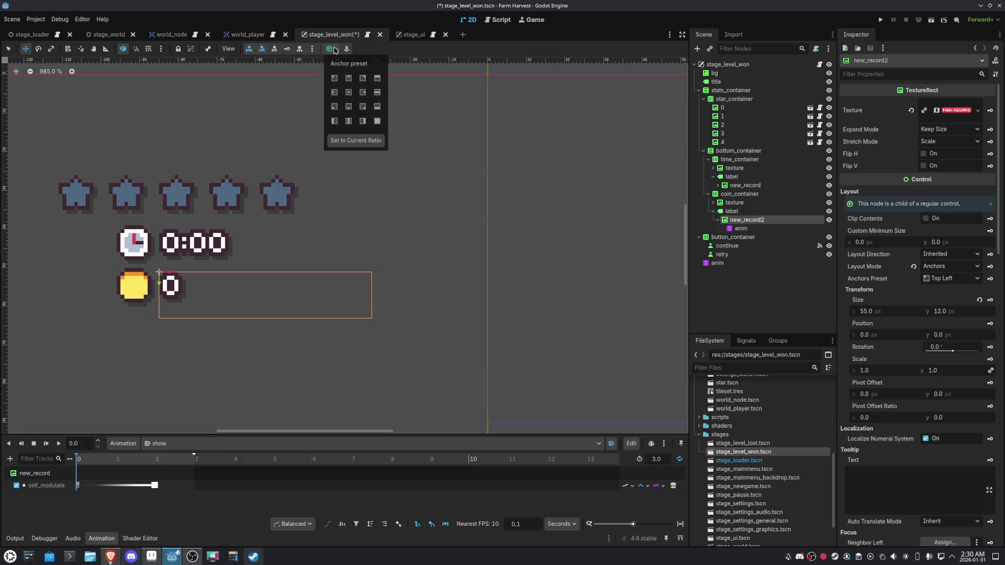
click(364, 79)
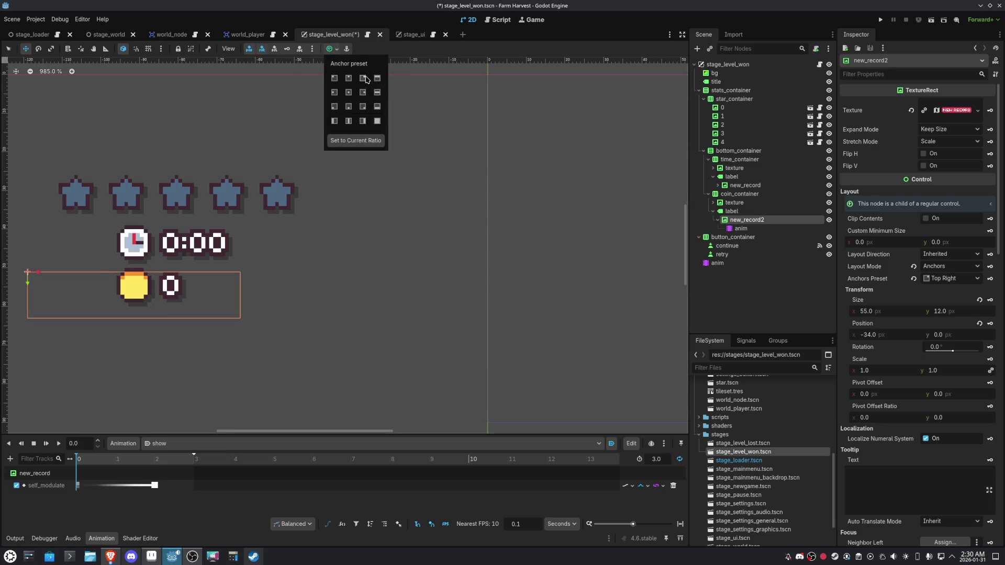
click(335, 78)
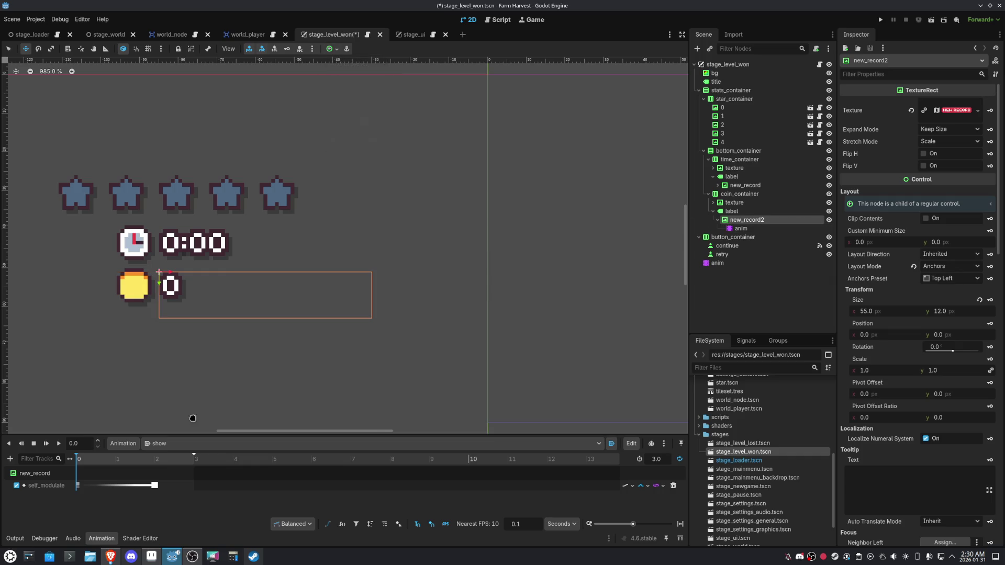
click(149, 466)
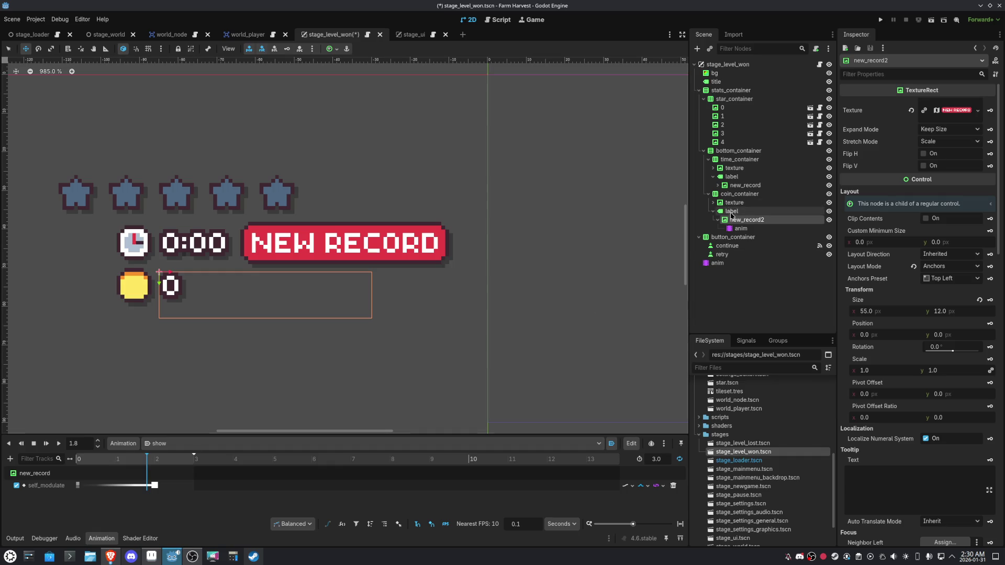
click(740, 229)
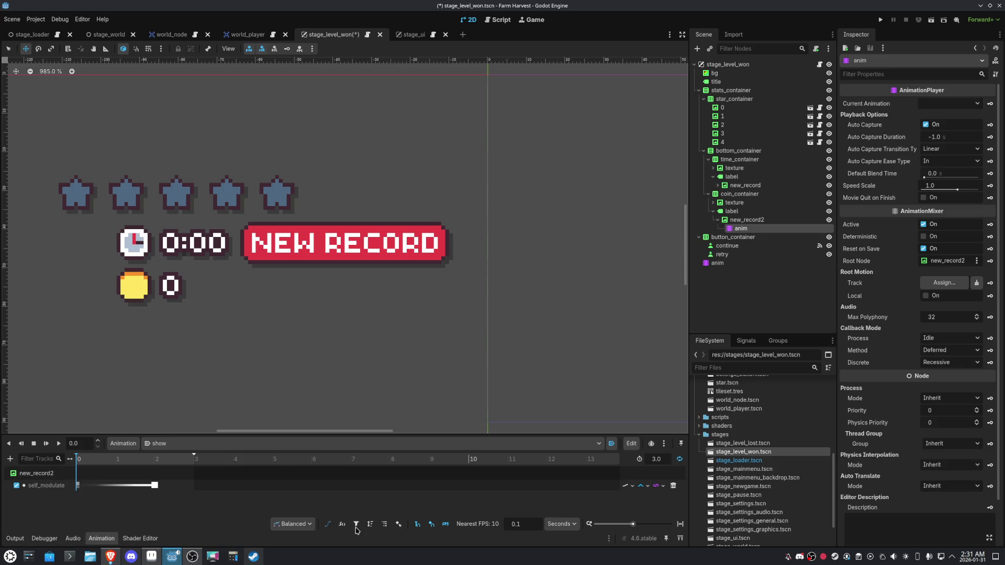
Change the fade track path to new_record2:self_modulate and save
click(384, 525)
drag(73, 465, 136, 465)
double_click(87, 474)
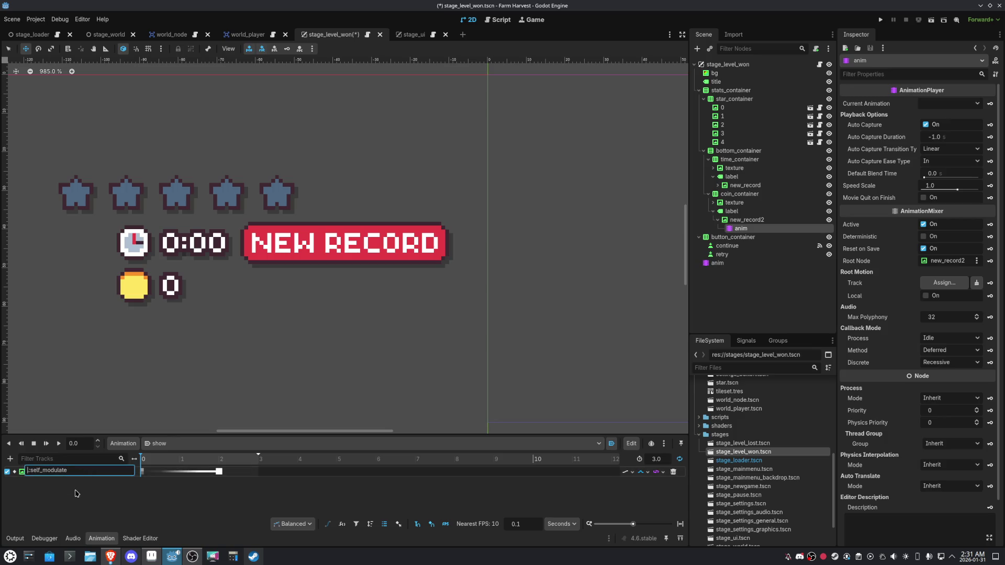
key(Escape)
key(ctrl+s)
Rename new_record2 to new_record and scrub the animation to check the fade
click(754, 219)
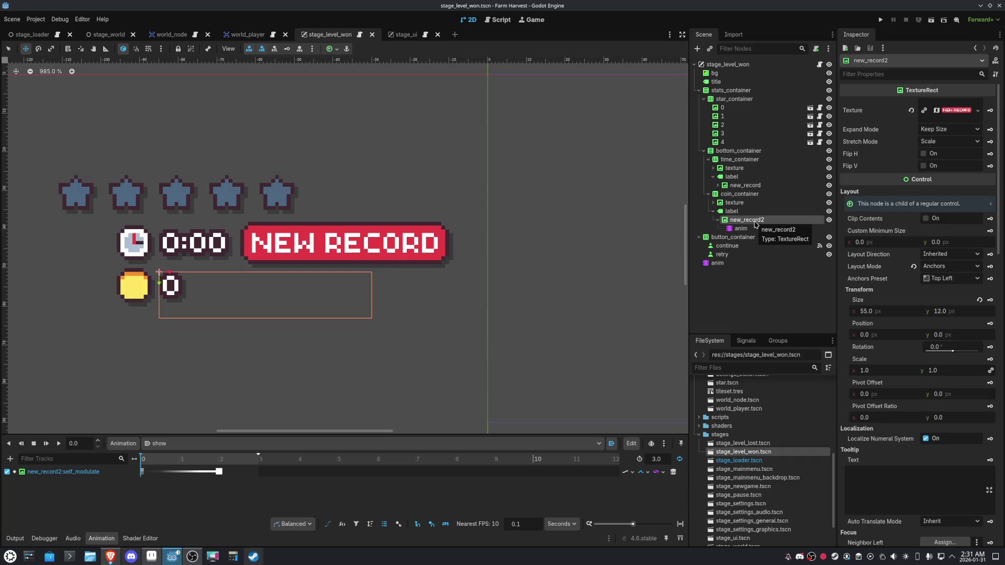
double_click(755, 220)
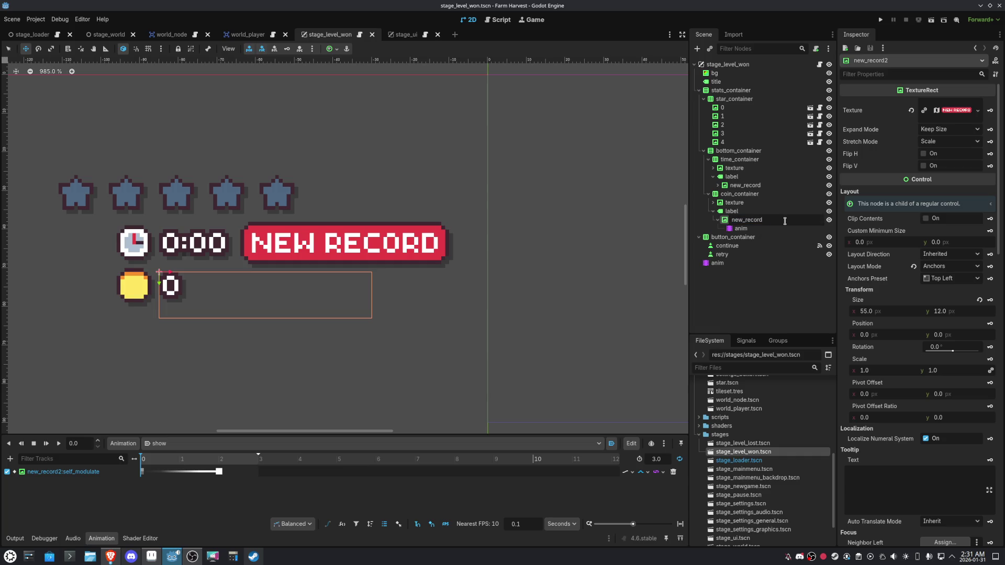
key(Return)
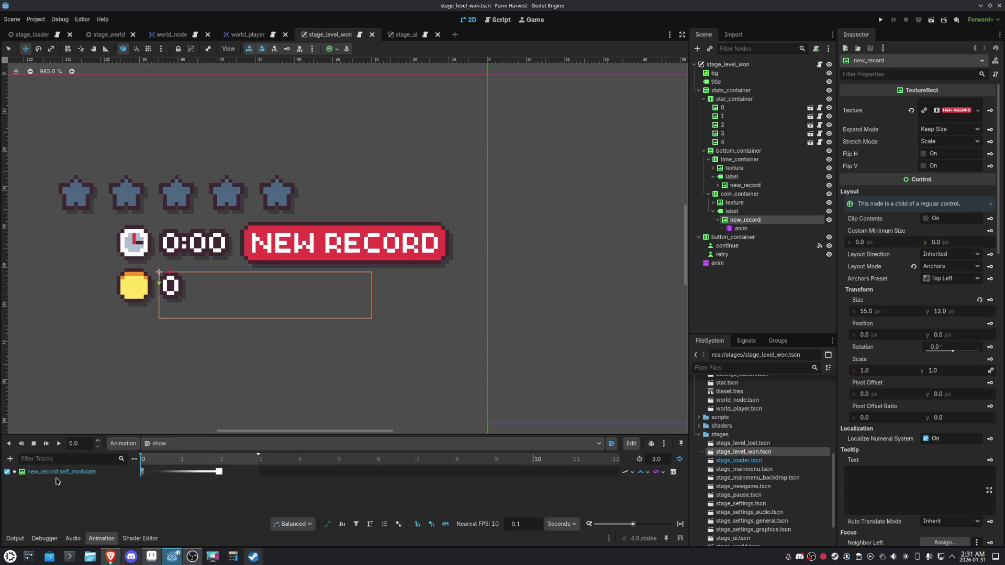
mouse_move(178, 460)
mouse_down()
mouse_move(209, 460)
mouse_move(137, 459)
mouse_up()
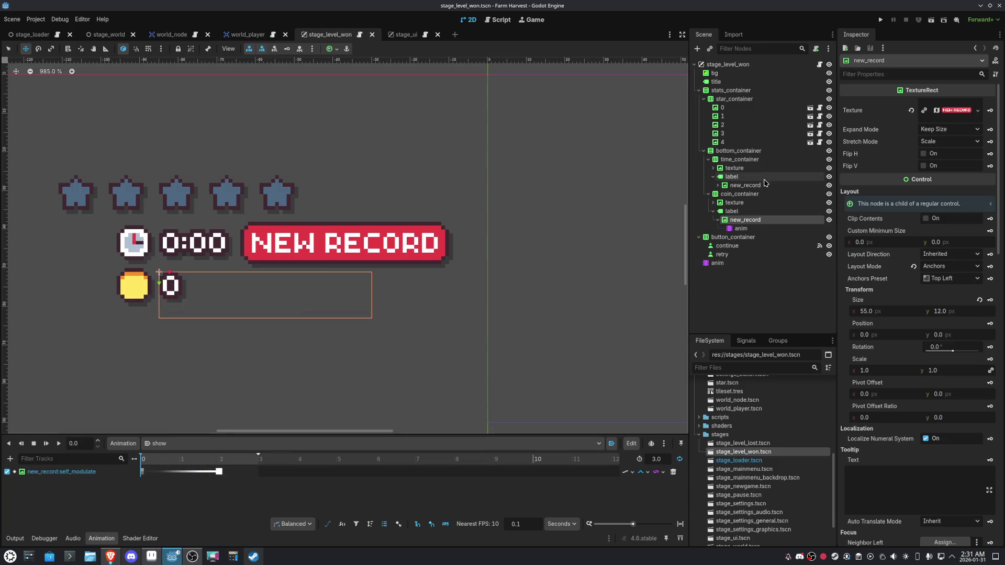
click(733, 211)
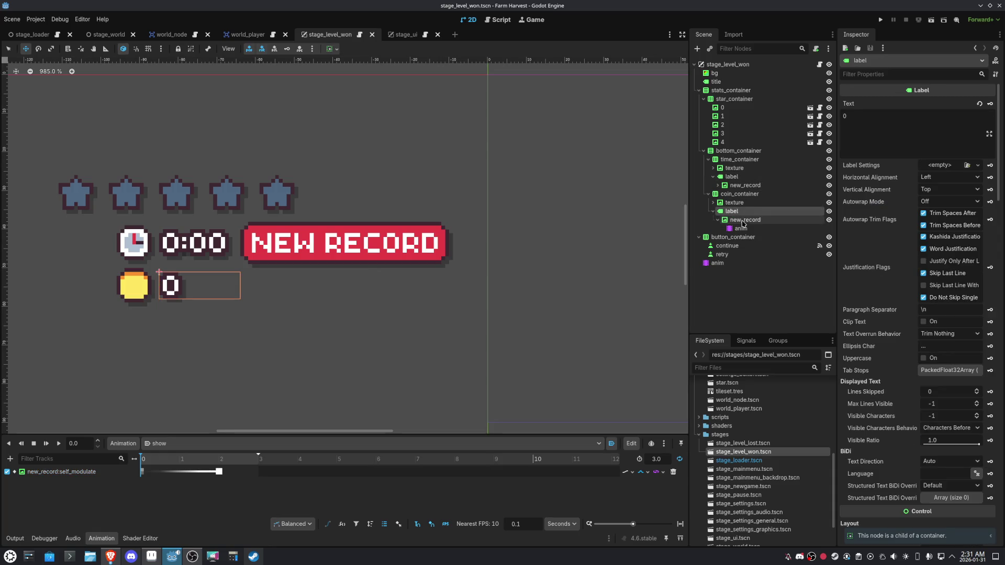
Anchor the coin NEW RECORD badge top-left and drag it right to x 21
click(744, 221)
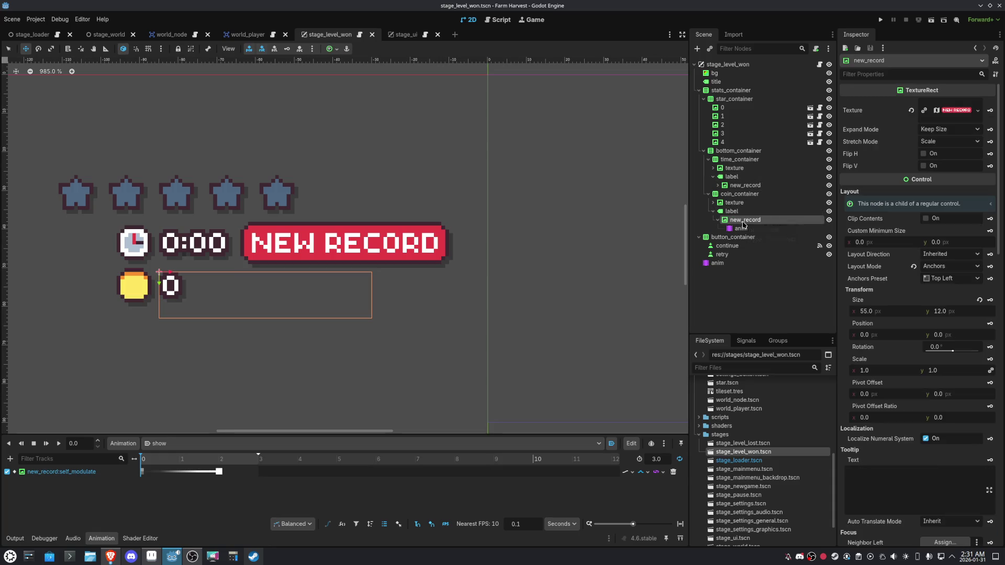
click(330, 49)
click(334, 78)
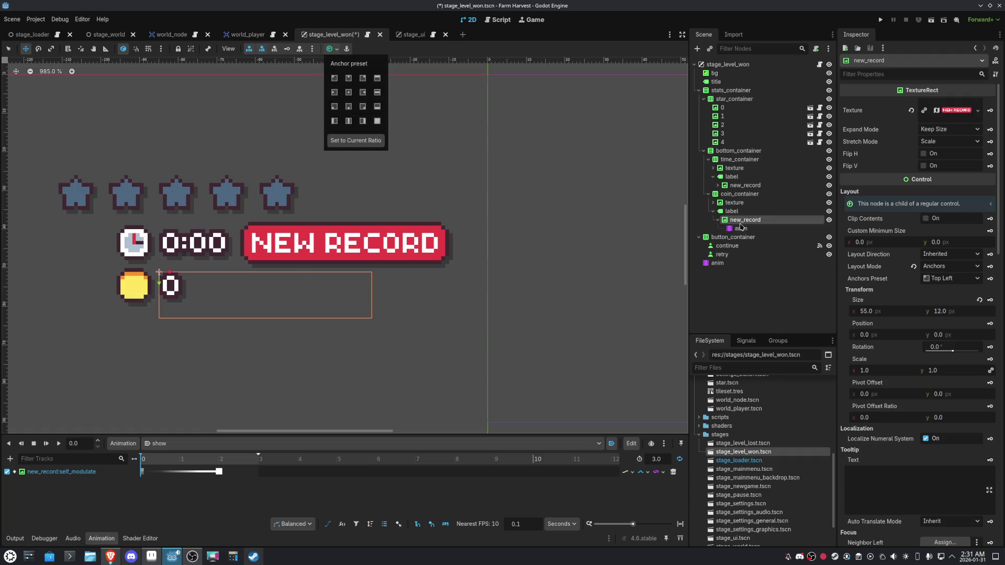
click(260, 239)
drag(227, 242, 307, 241)
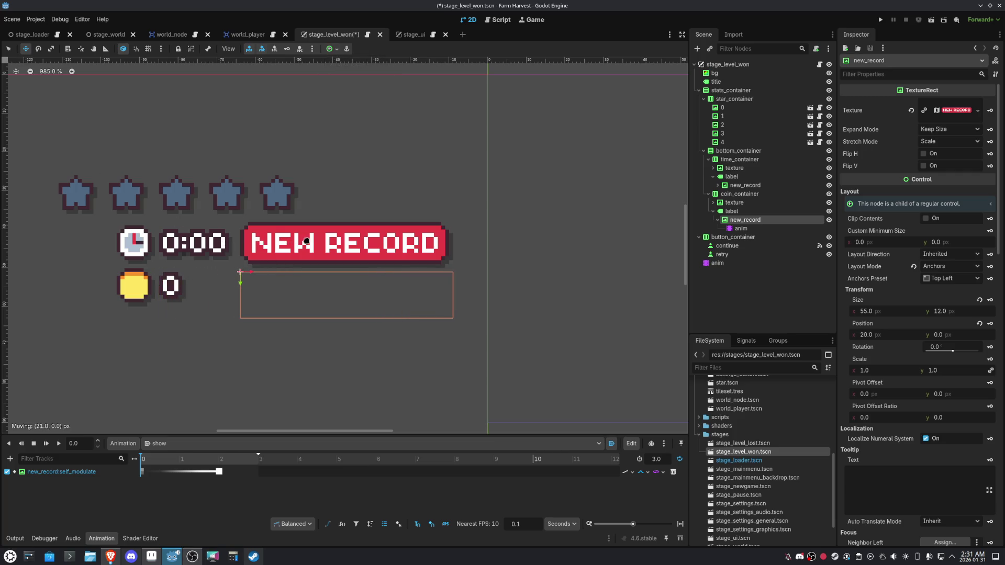
Scrub the show animation to about 2.0 to preview the badge fading in
click(205, 461)
click(244, 461)
drag(234, 465, 88, 460)
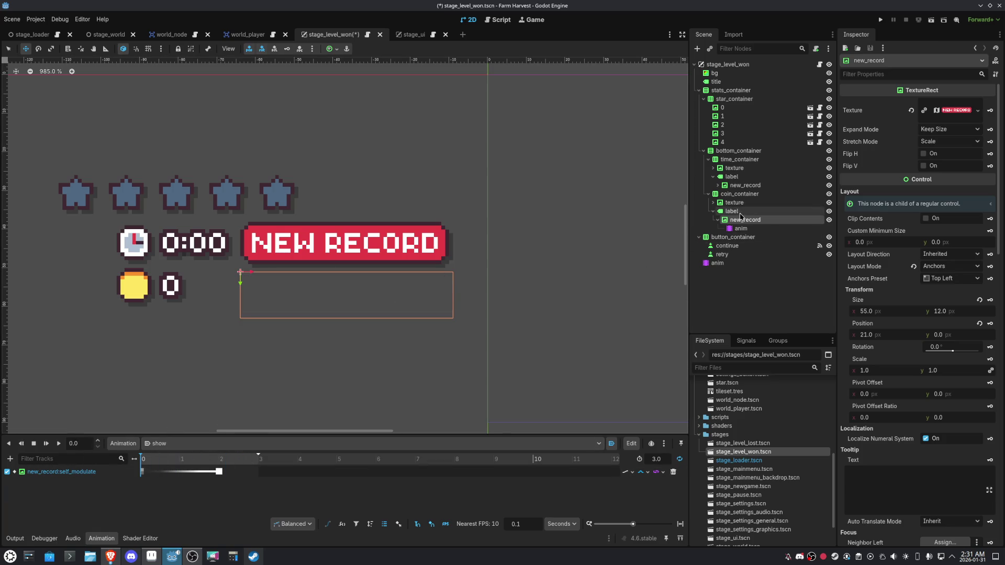
click(192, 461)
mouse_move(212, 463)
mouse_down()
mouse_move(202, 460)
mouse_move(220, 459)
mouse_up()
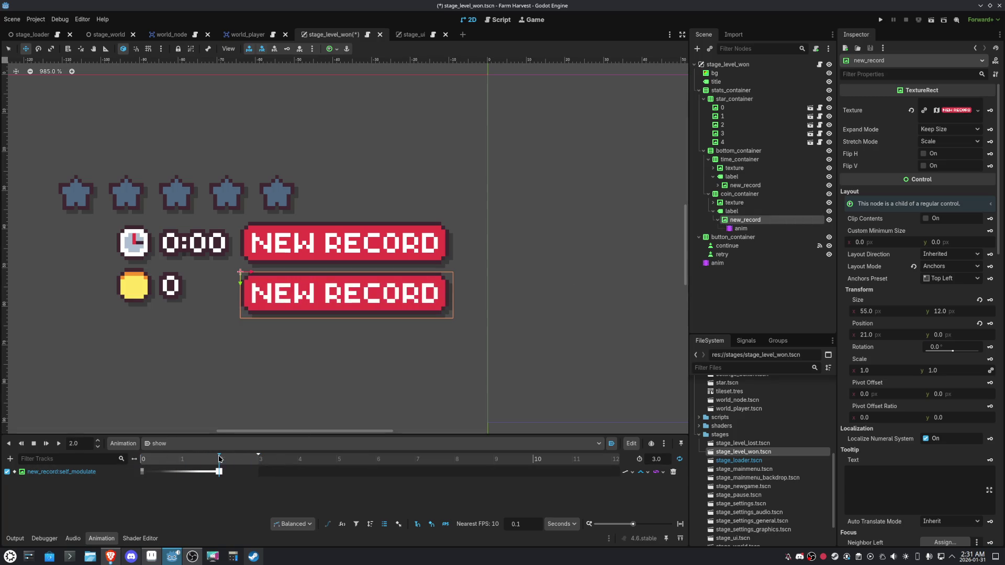
scroll(356, 278, down, 7)
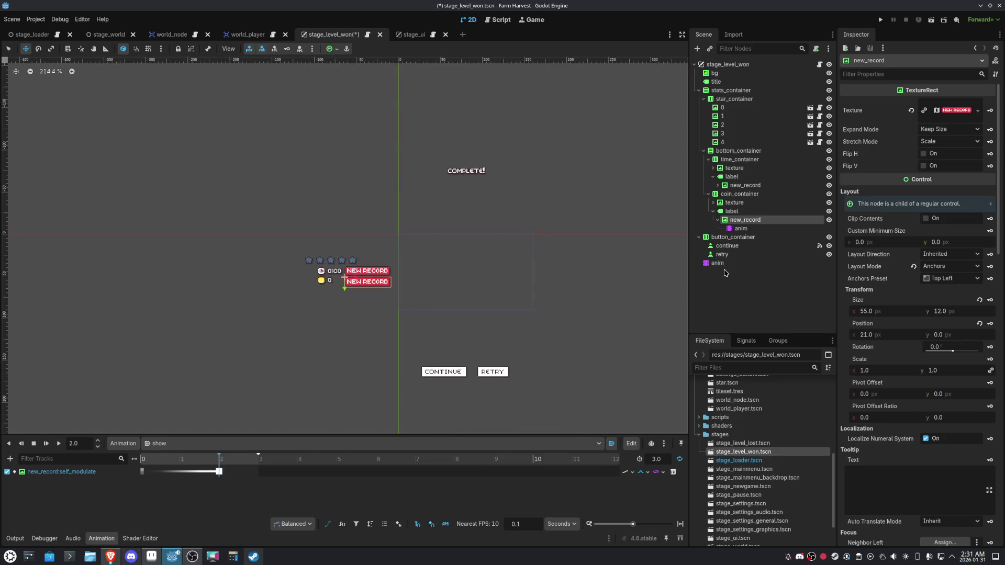
Preview the animation at 0.5 with the panel showing, then save the scene
click(718, 263)
click(160, 460)
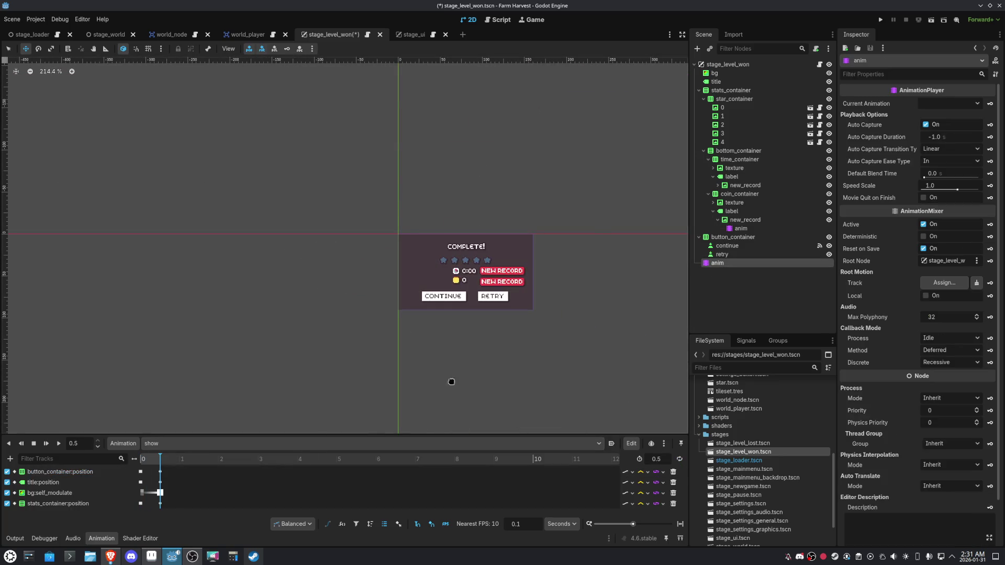
scroll(536, 301, up, 5)
scroll(536, 301, up, 5)
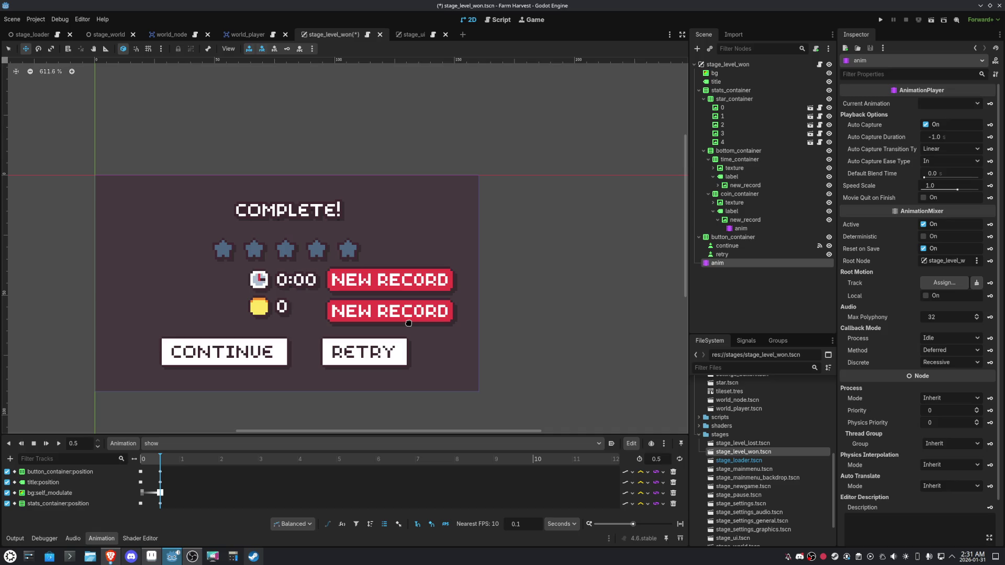
scroll(409, 323, up, 4)
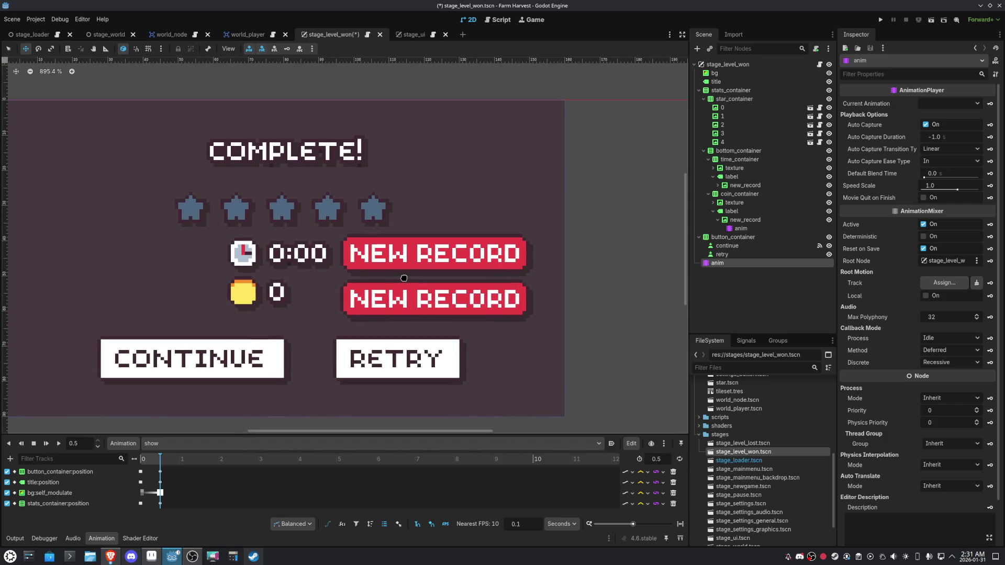
key(ctrl+s)
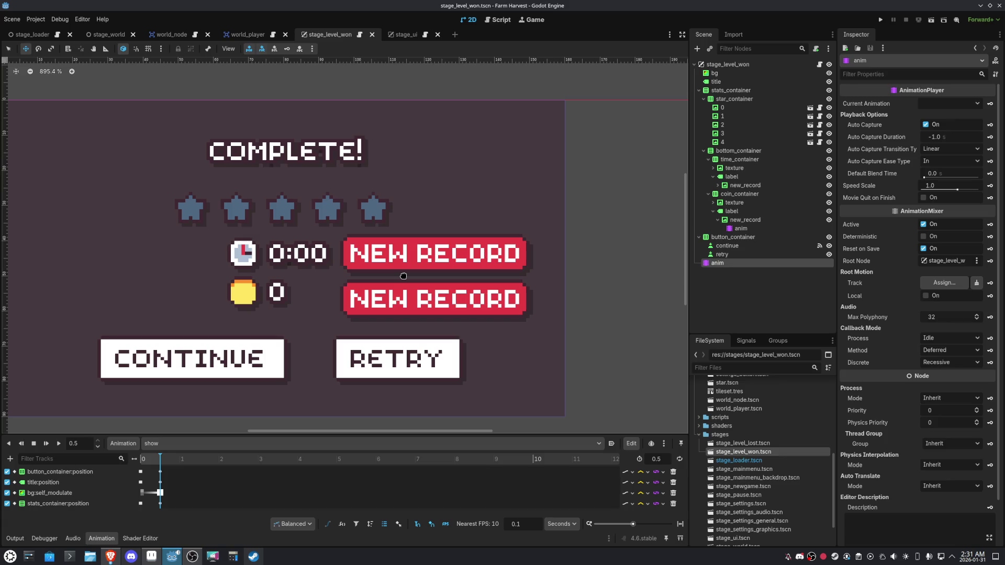
Raise bottom_container's Constants > Separation theme override to 4
click(725, 213)
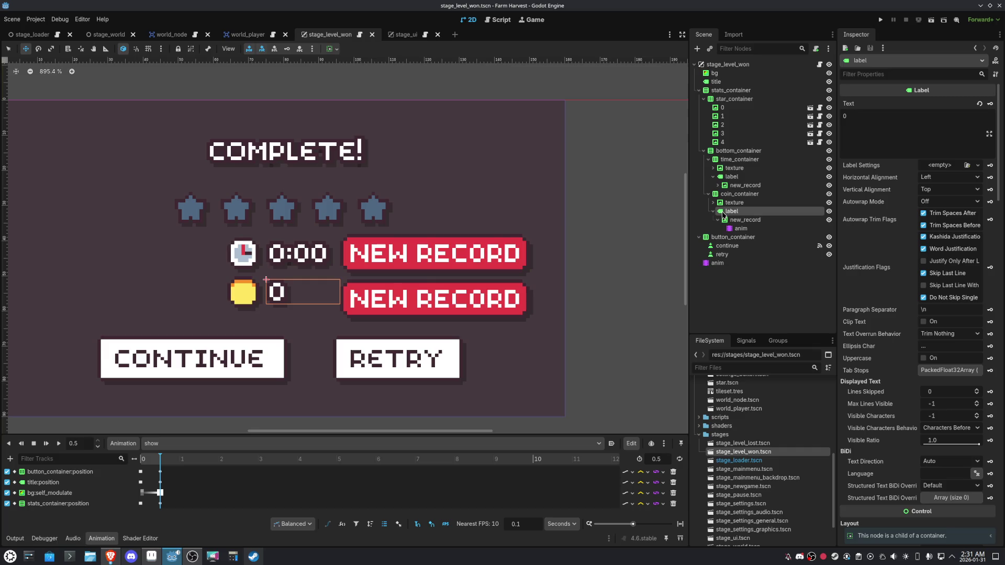
scroll(235, 320, up, 4)
drag(505, 285, 391, 307)
scroll(392, 308, down, 4)
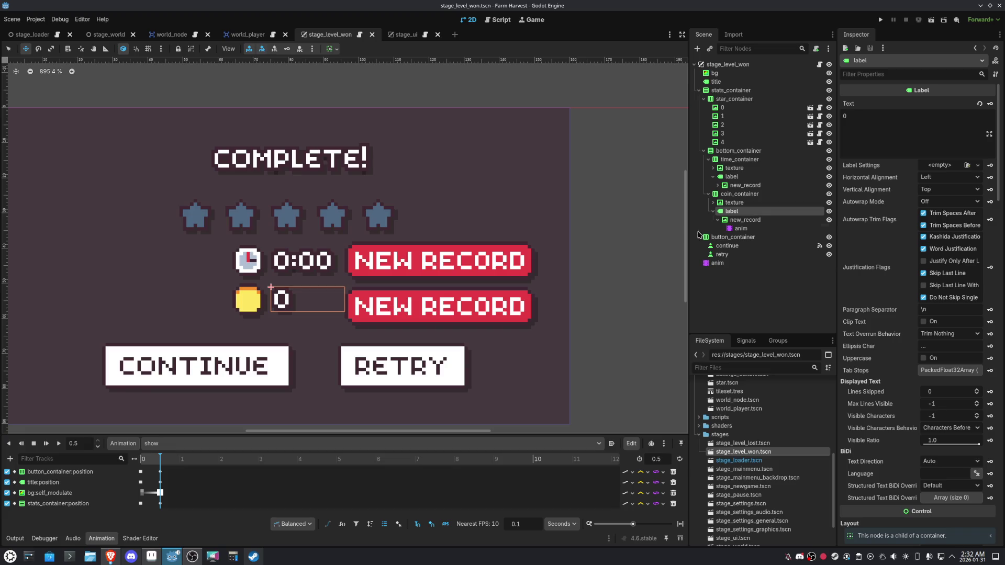
click(730, 151)
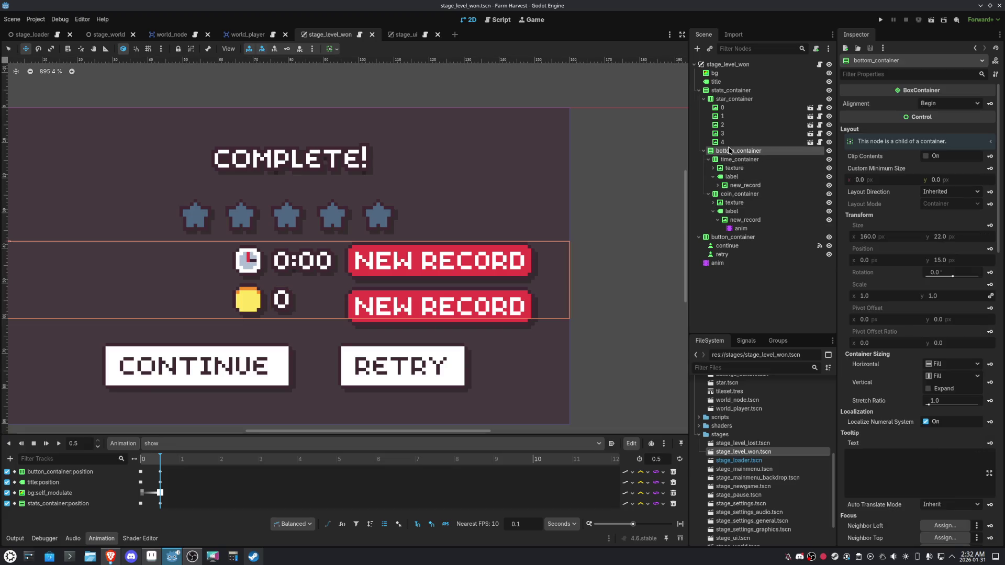
scroll(945, 405, down, 5)
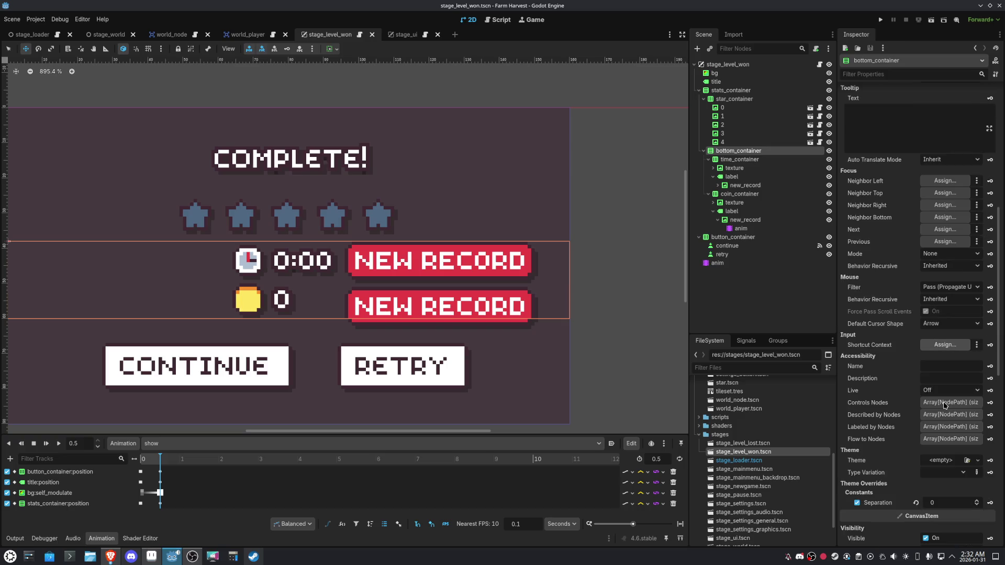
click(977, 501)
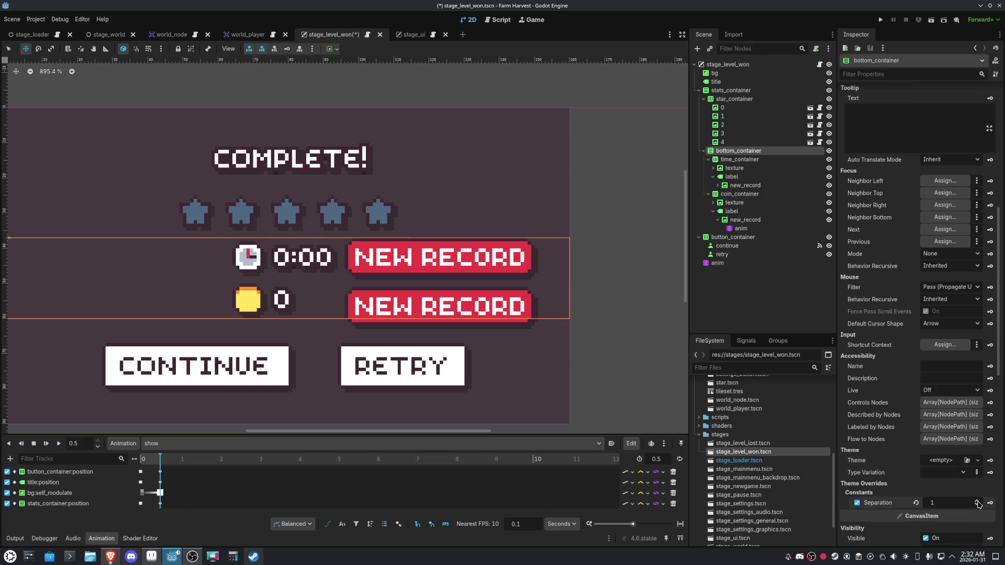
click(977, 501)
click(978, 501)
click(977, 501)
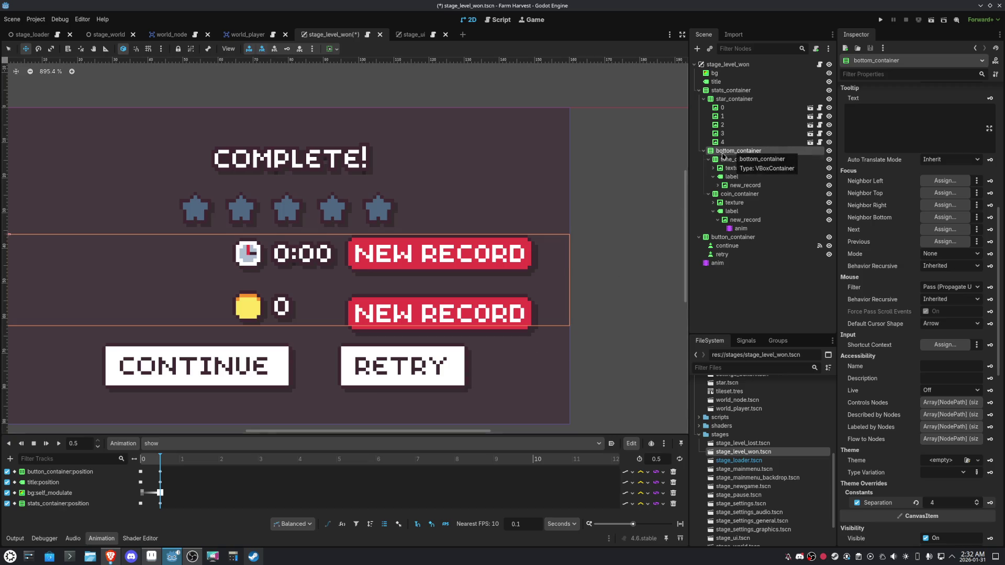
scroll(454, 325, up, 2)
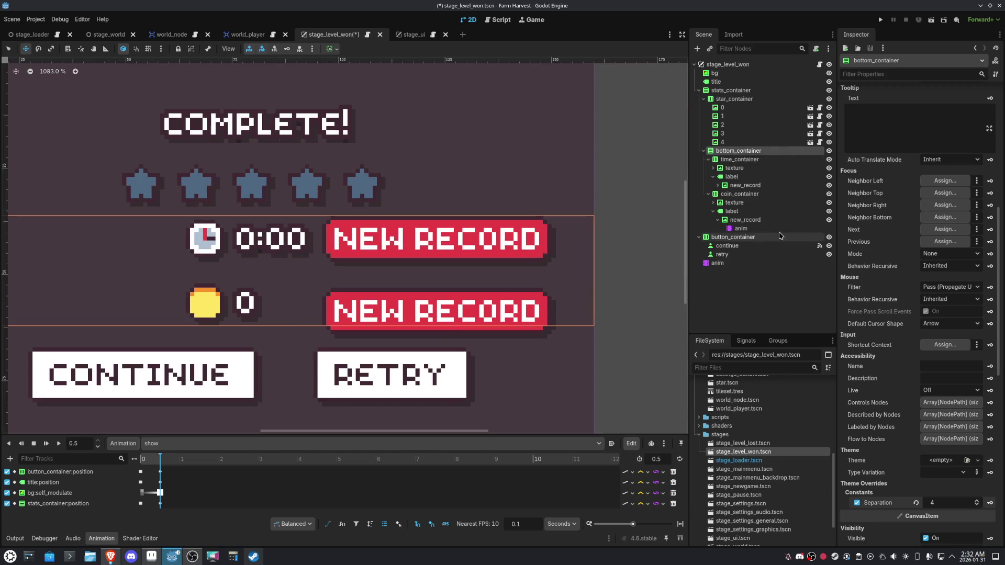
Anchor the coin row's NEW RECORD badge with the Center Left preset
click(732, 212)
click(738, 220)
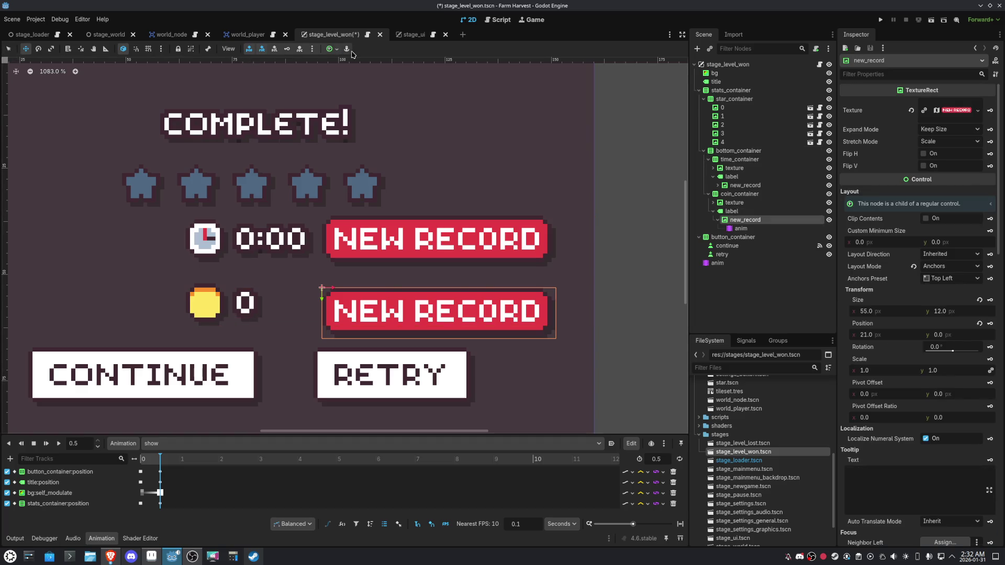
click(332, 48)
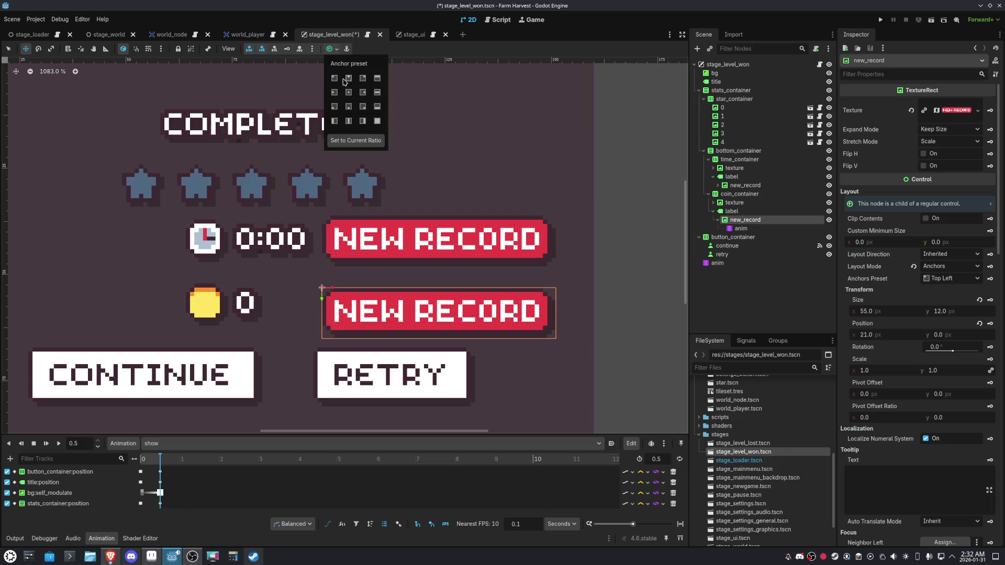
click(336, 80)
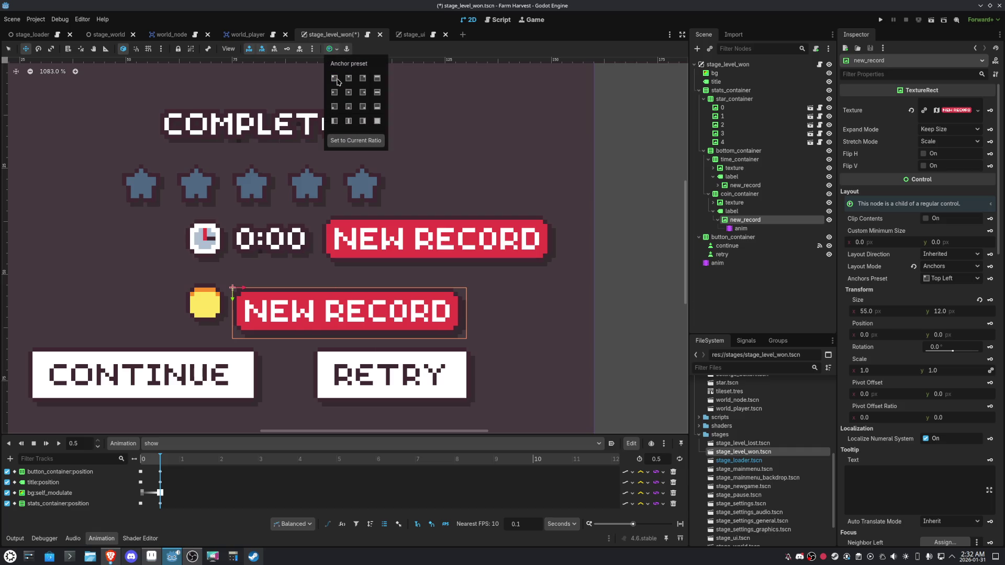
click(348, 93)
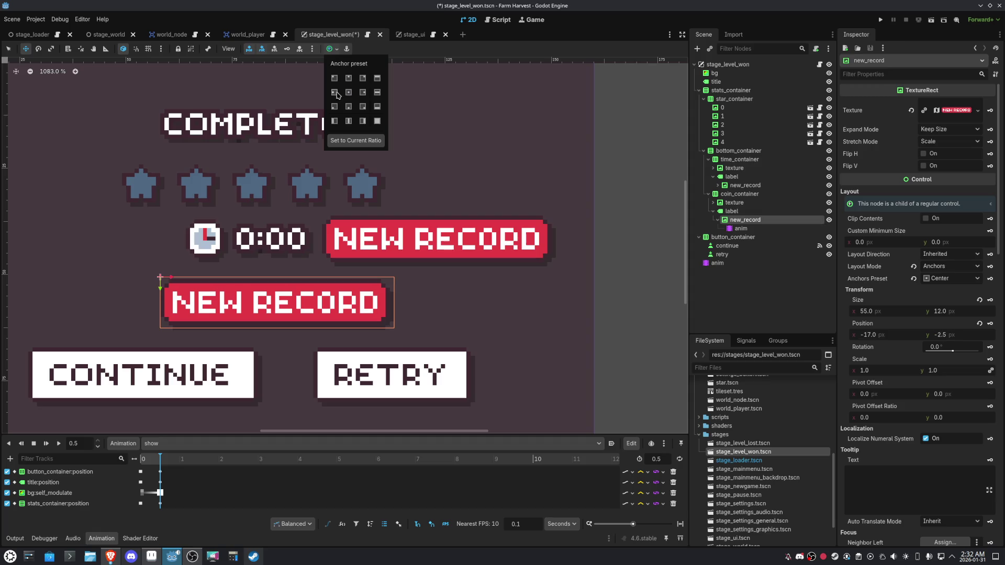
click(334, 93)
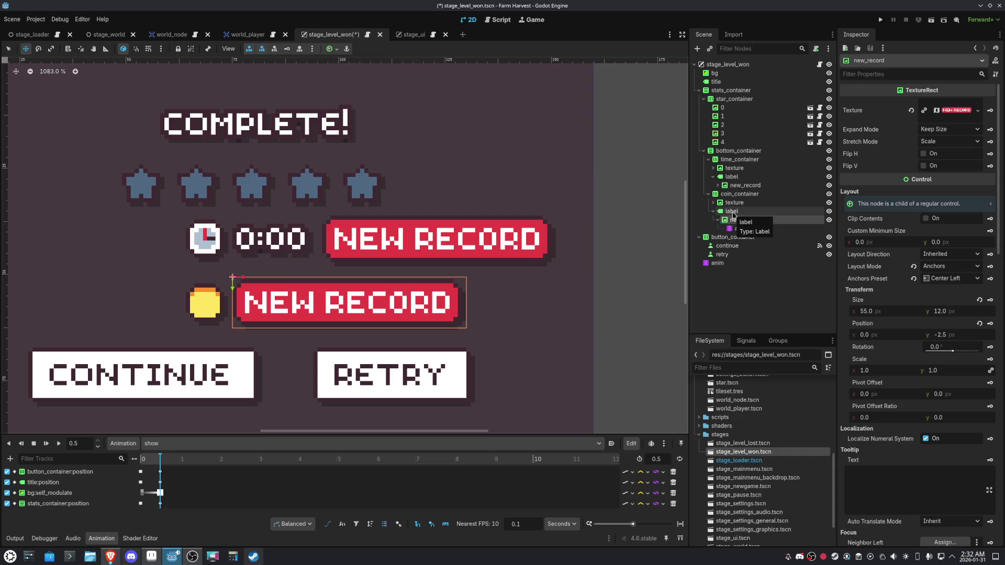
Nudge the badge right with the arrow keys to x 21
click(732, 212)
click(735, 220)
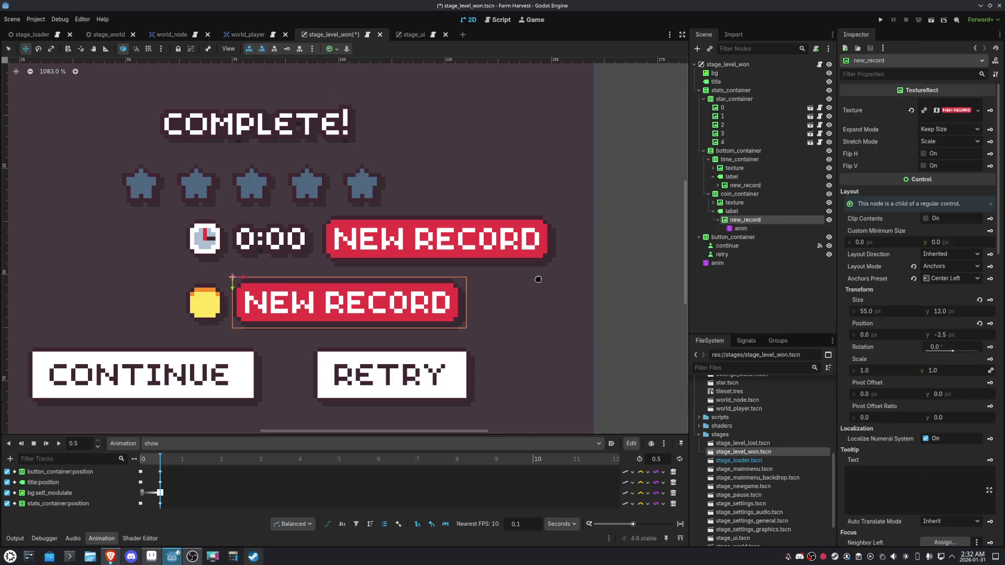
key(Right)
key(Right)
key(Right)
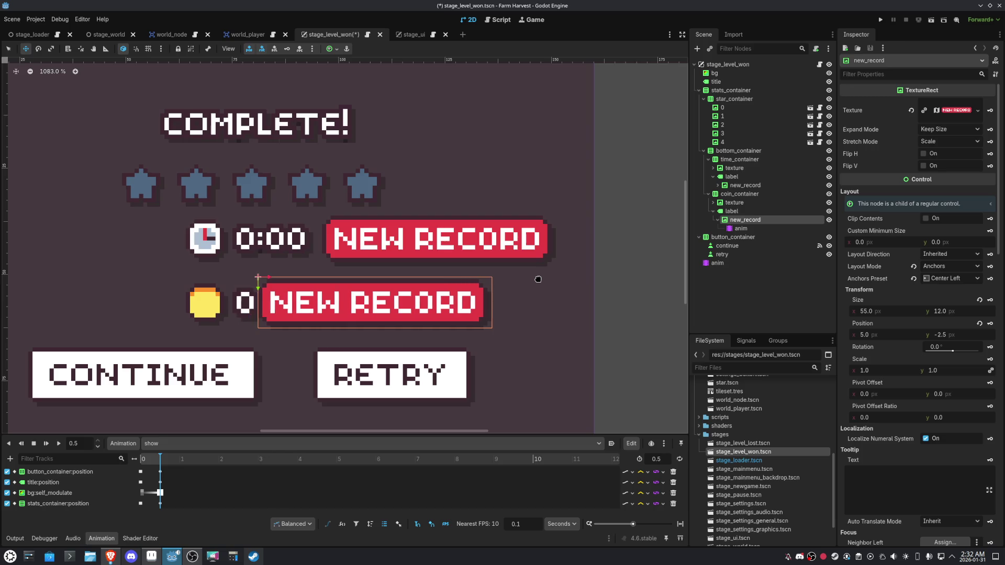
key(Right)
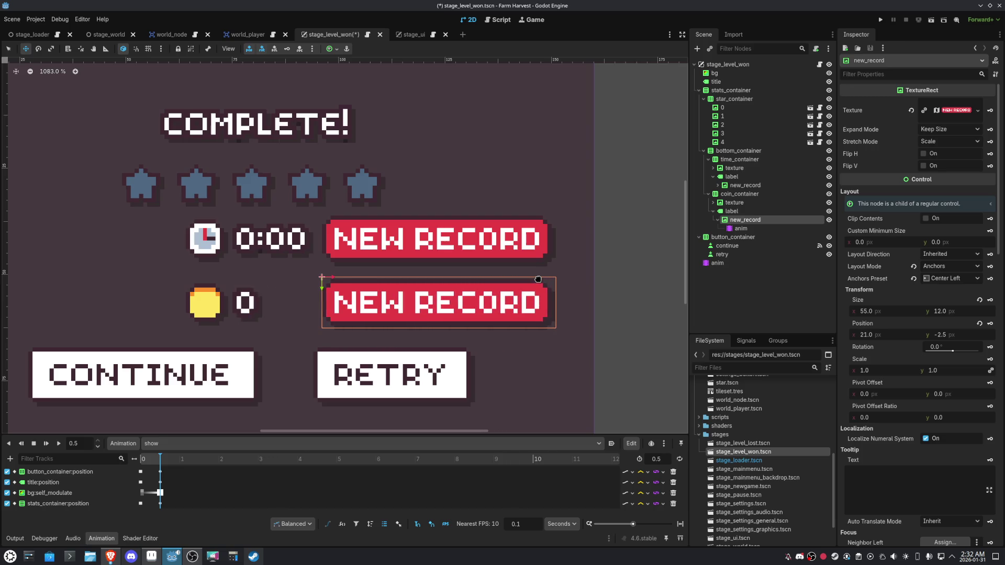
scroll(538, 279, up, 5)
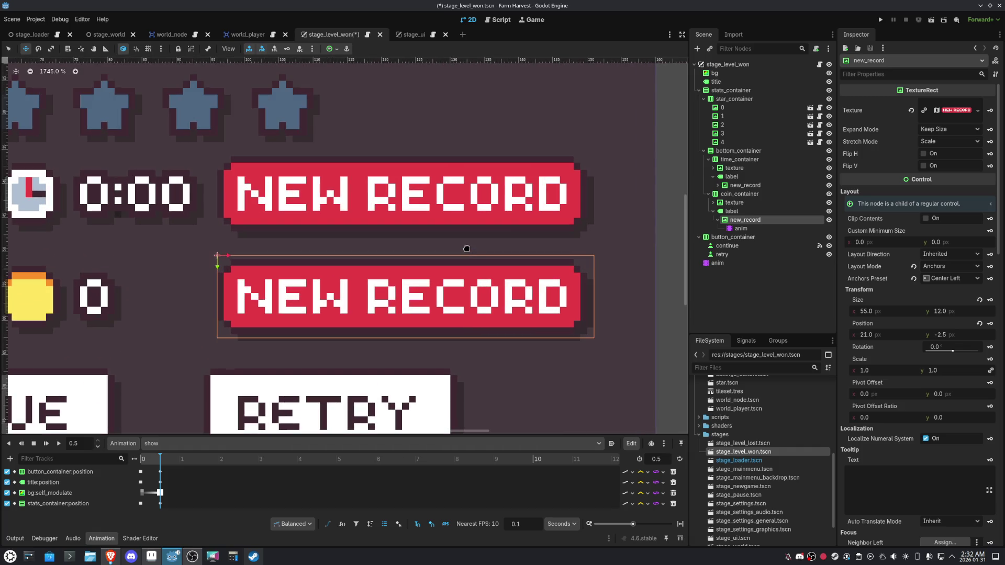
Compare both NEW RECORD badges using four horizontal guides across the rows, and save
click(718, 220)
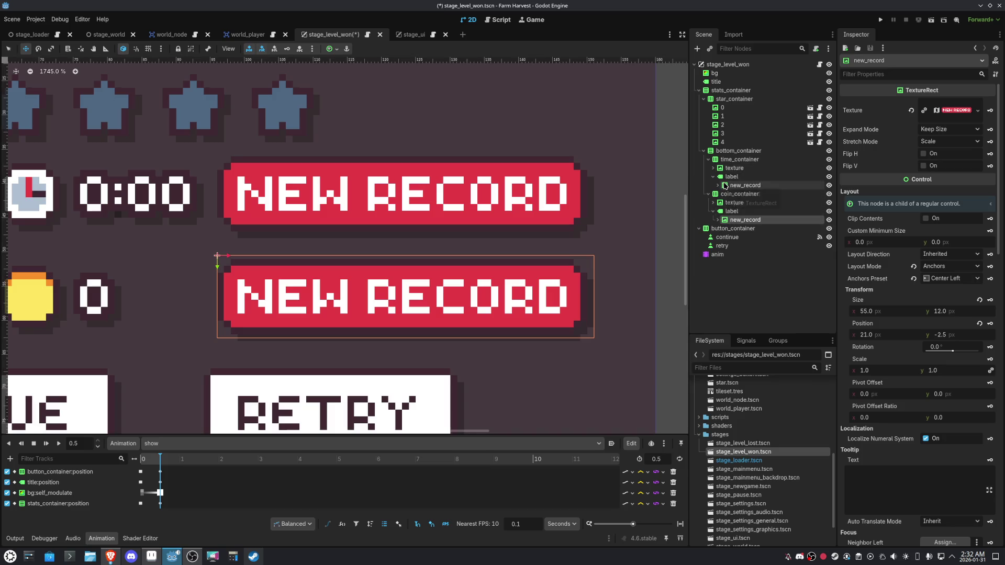
click(725, 186)
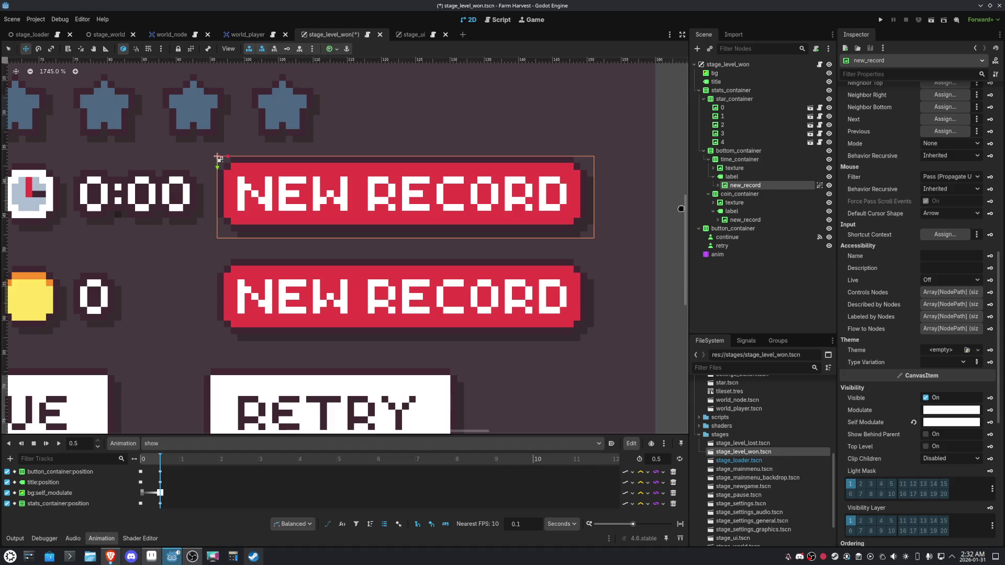
click(736, 221)
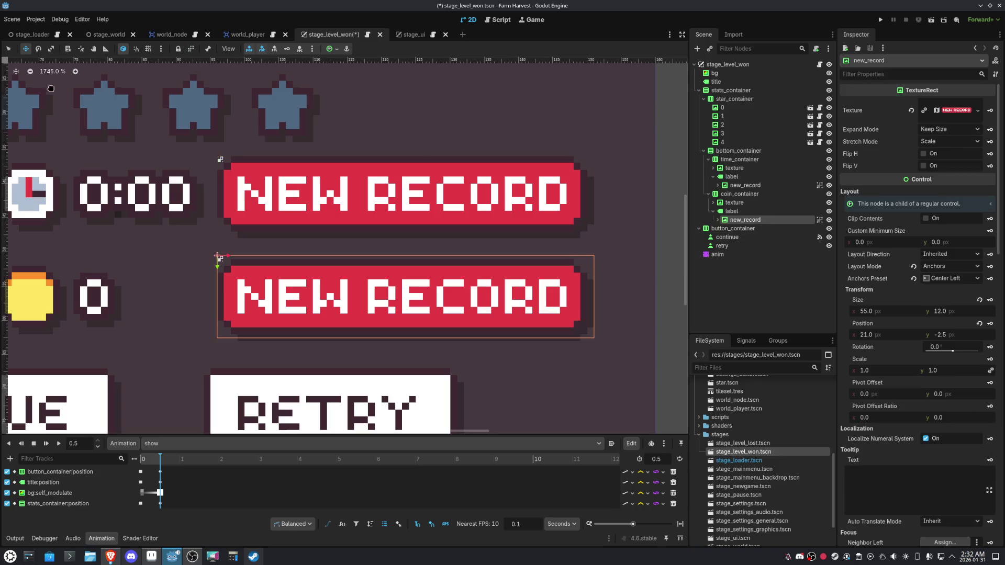
mouse_move(110, 59)
mouse_down()
mouse_move(110, 164)
mouse_move(112, 156)
mouse_up()
drag(151, 60, 148, 231)
drag(117, 61, 116, 259)
drag(118, 61, 119, 327)
key(ctrl+s)
Add a vertical guide and select all time and coin row nodes to check alignment
mouse_move(3, 220)
mouse_down()
mouse_move(232, 242)
mouse_move(217, 241)
mouse_up()
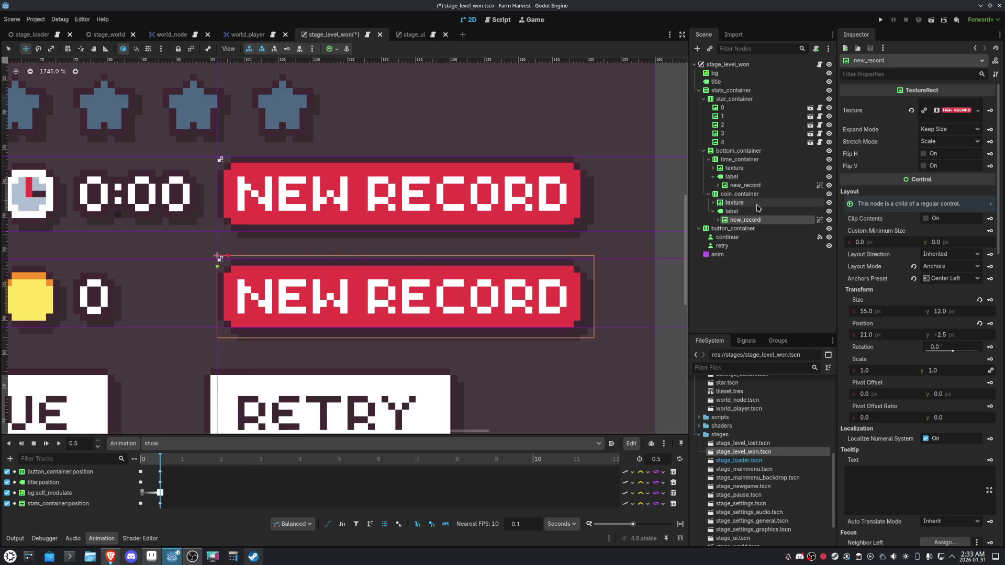
ctrl+click(738, 211)
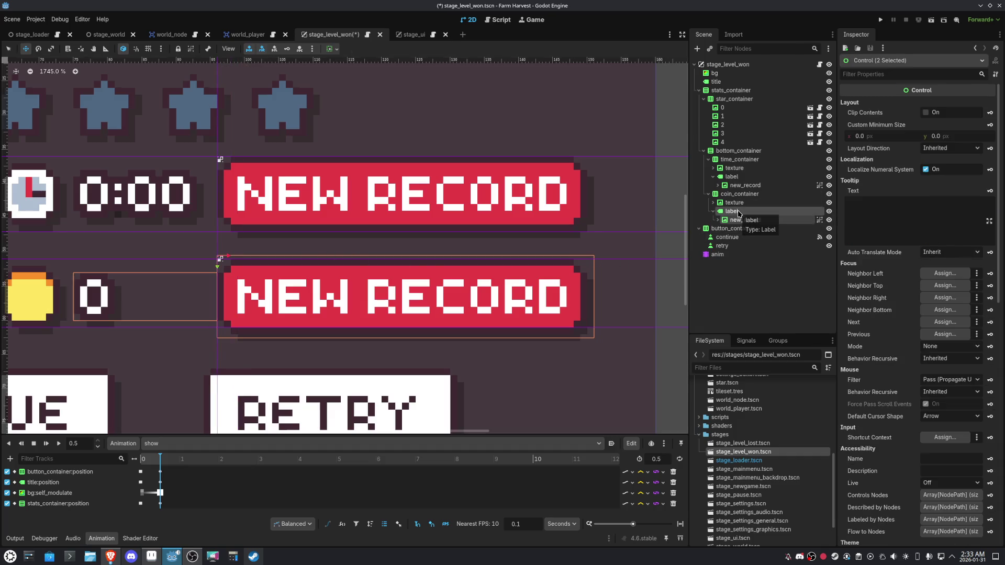
ctrl+click(736, 203)
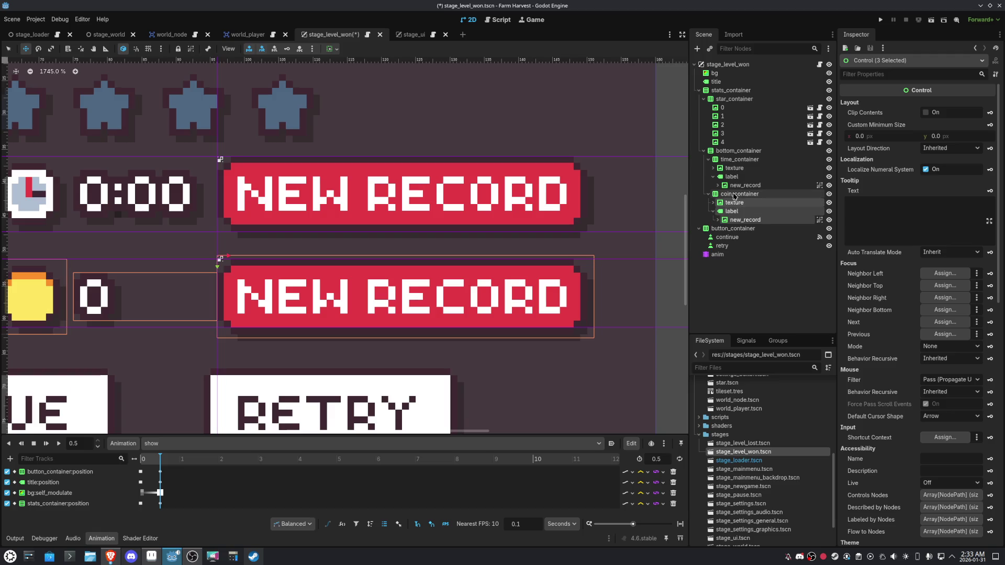
ctrl+click(736, 194)
ctrl+click(733, 186)
ctrl+click(732, 176)
ctrl+click(734, 169)
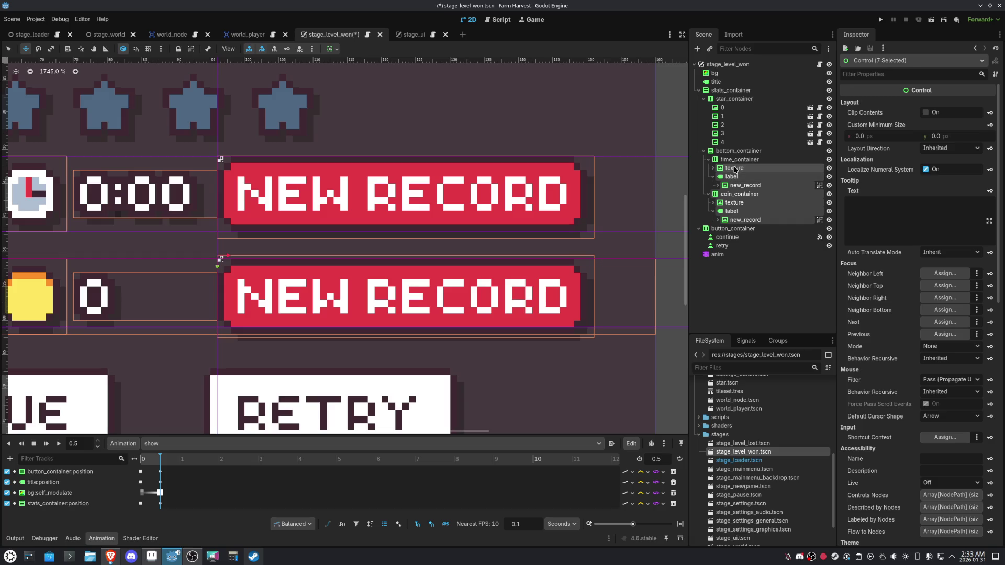
ctrl+click(736, 159)
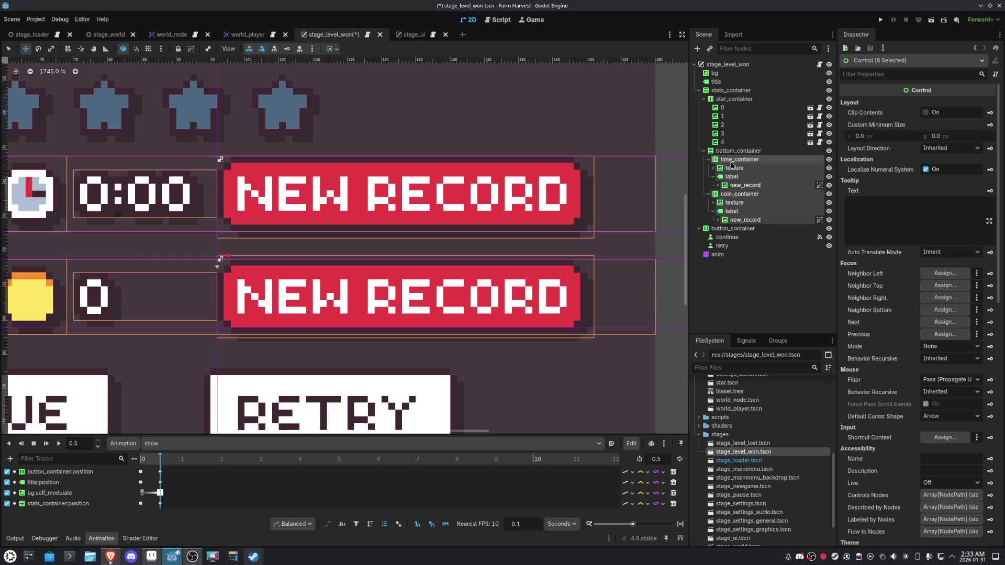
Switch to Select mode, clear the selection, and save the scene
key(q)
scroll(399, 231, down, 5)
click(529, 271)
scroll(417, 256, up, 4)
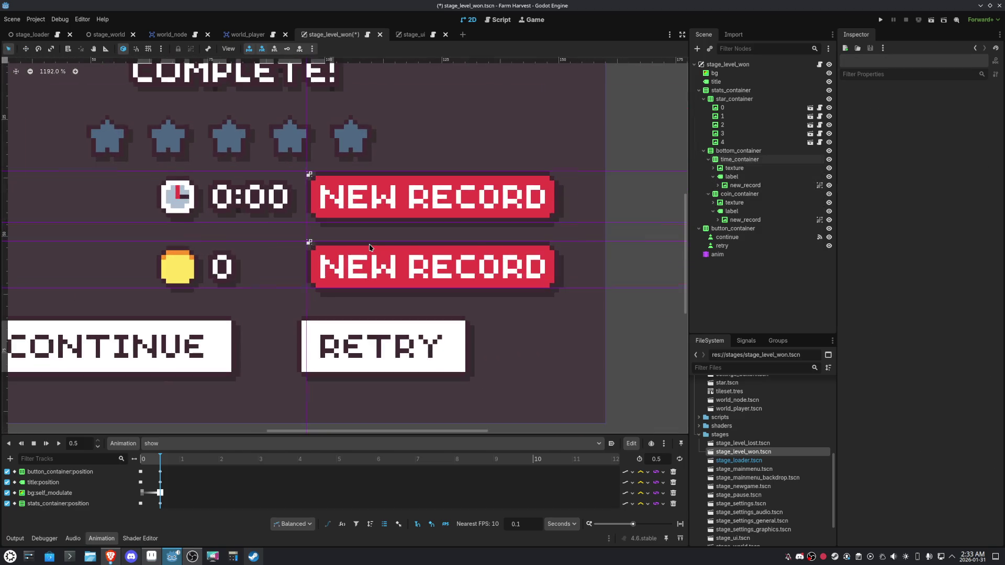
key(ctrl+s)
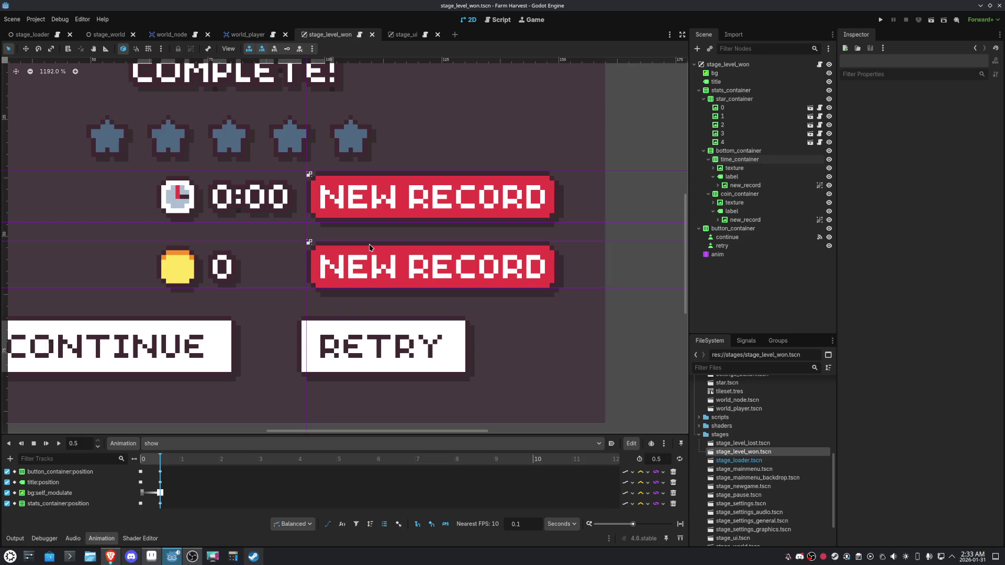
Zoom in and move a horizontal guide a few pixels lower, just below the coin badge
scroll(370, 248, up, 2)
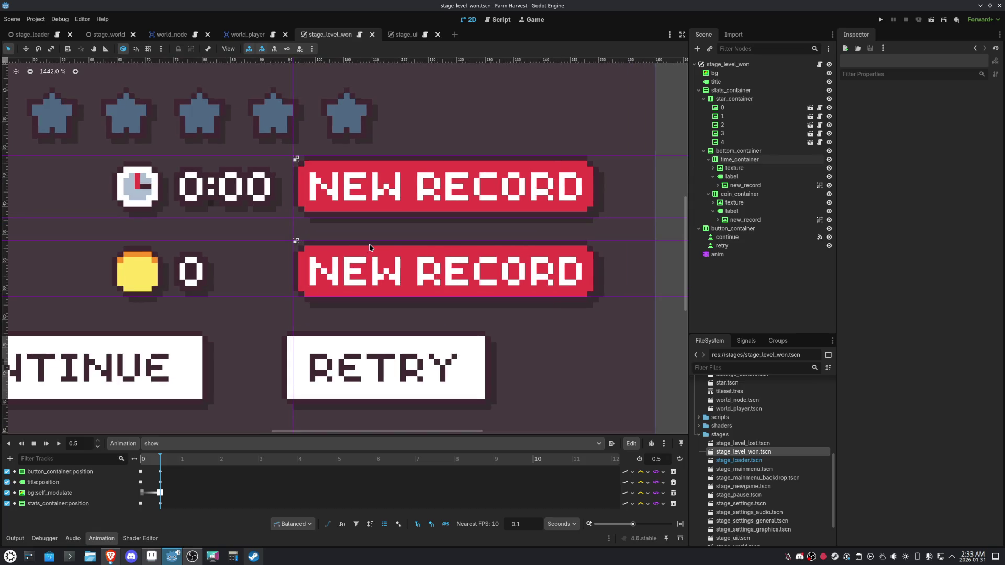
scroll(370, 248, up, 1)
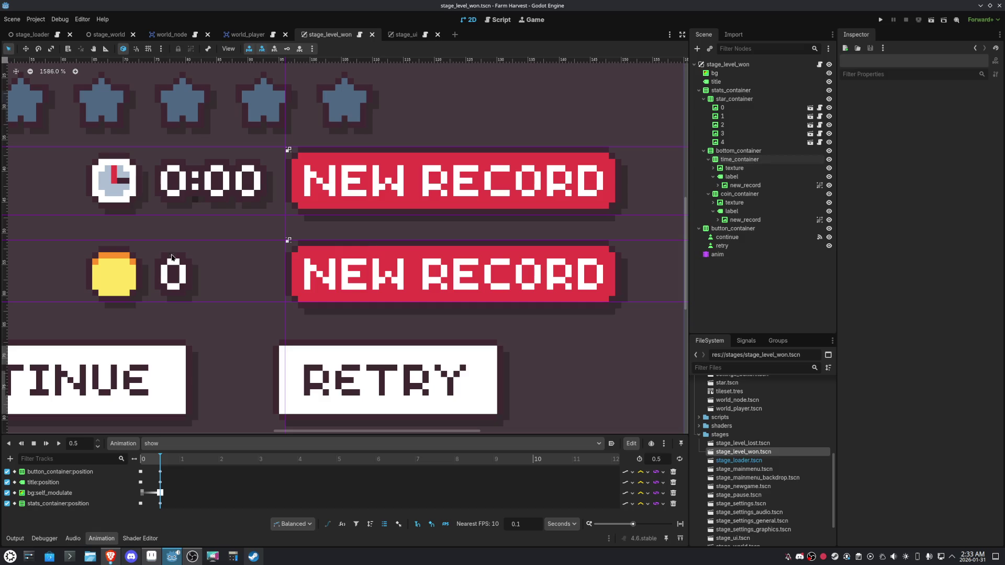
drag(4, 303, 6, 309)
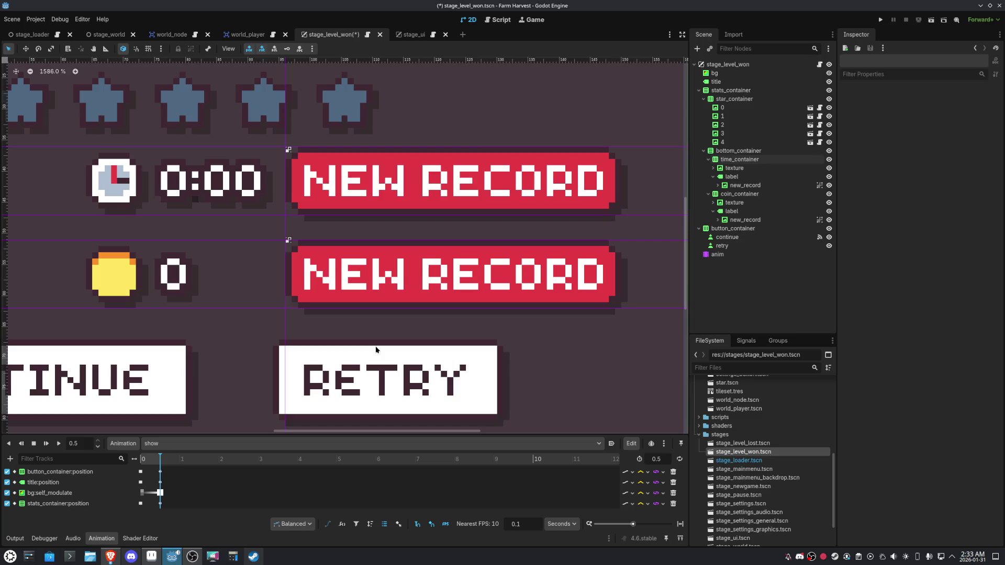
scroll(376, 349, down, 2)
scroll(376, 347, up, 2)
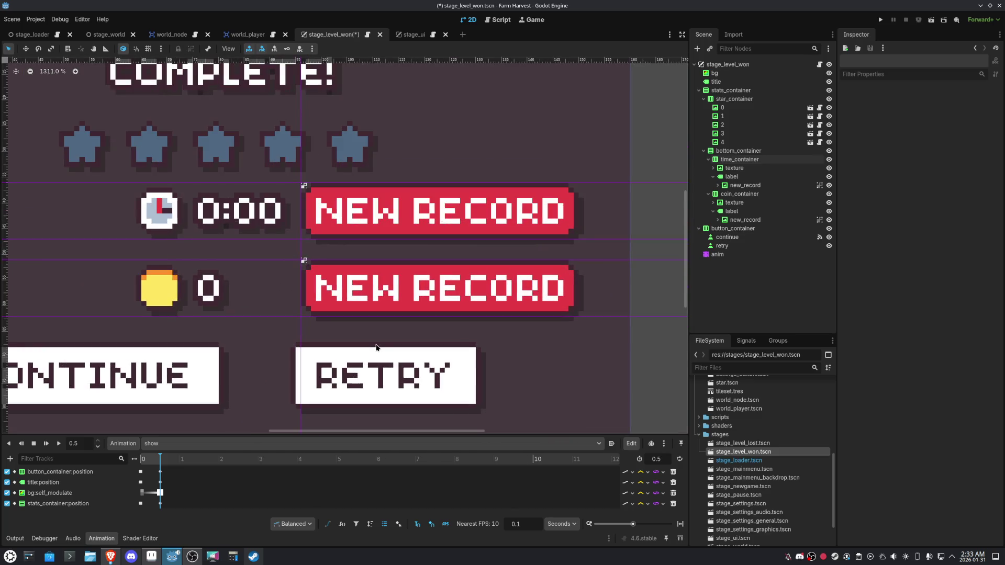
scroll(376, 347, down, 3)
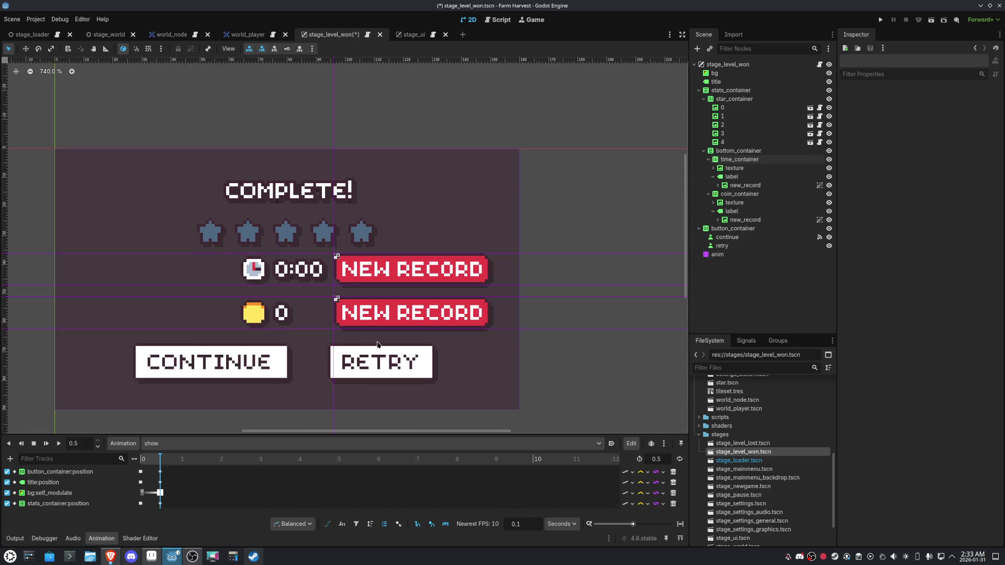
Inspect both badges' animation players in the Scene dock, then save the scene
click(741, 160)
click(742, 185)
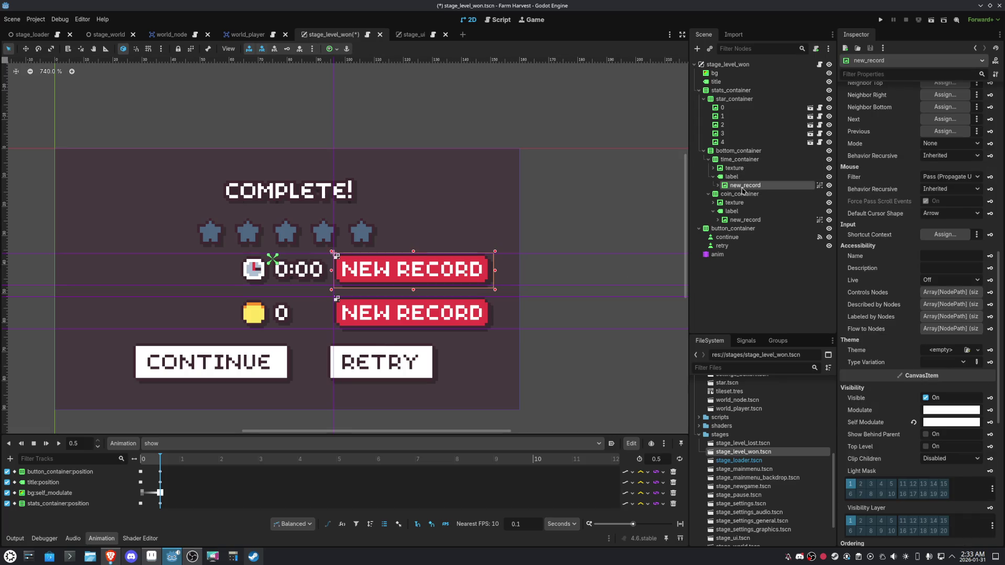
click(718, 185)
click(740, 194)
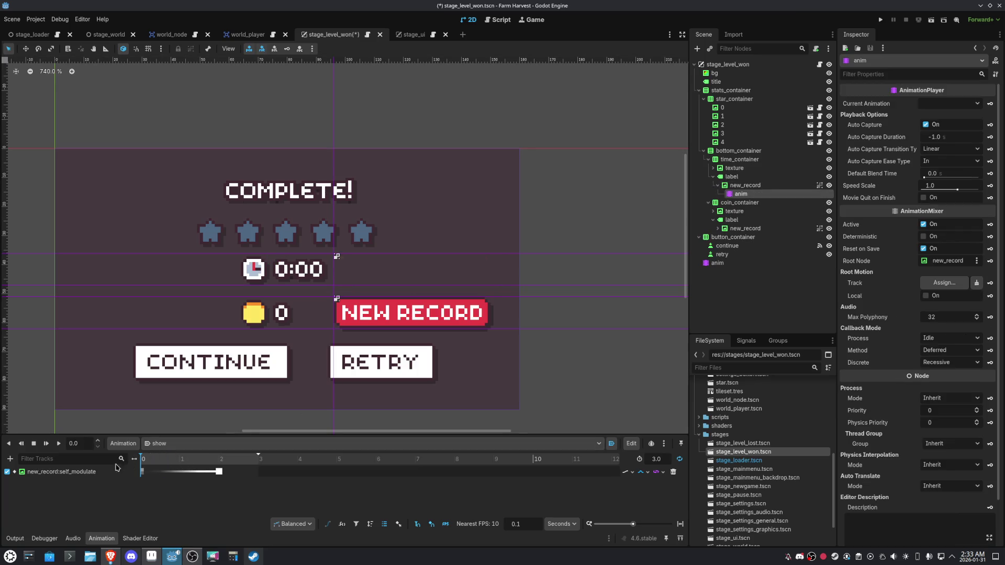
click(733, 237)
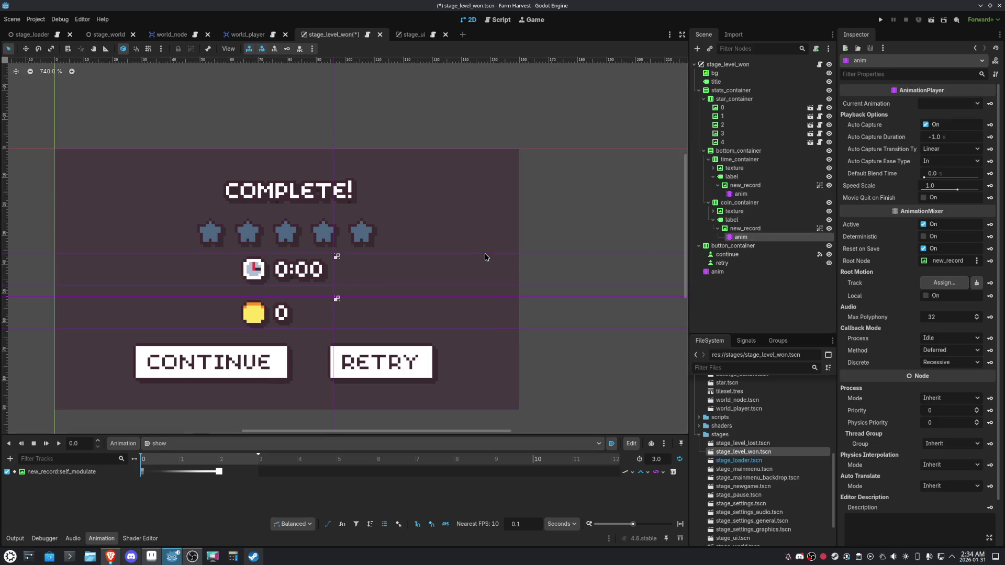
key(ctrl+s)
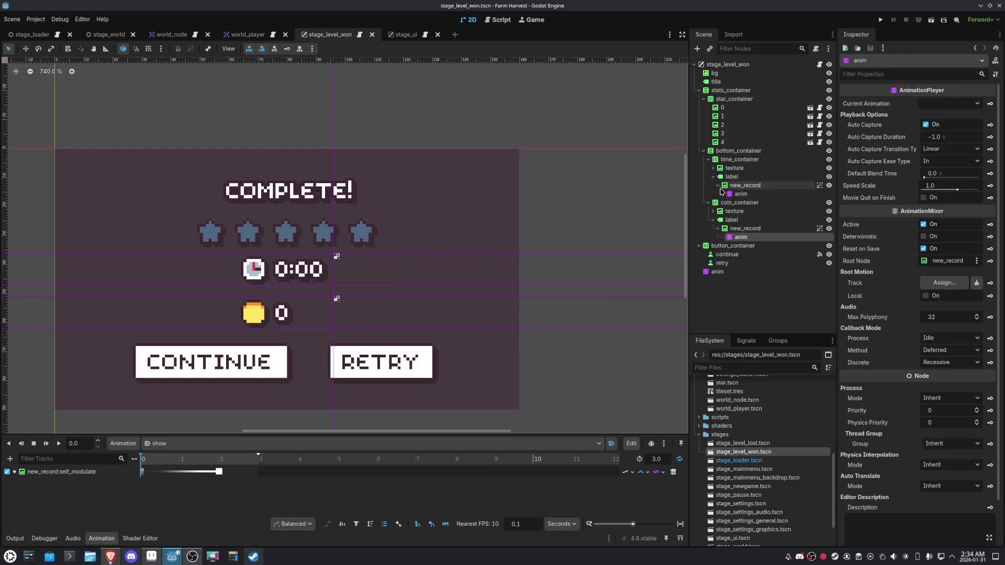
Hide both NEW RECORD badges with their eye icons and open stage_level_won.gd
click(722, 188)
click(718, 186)
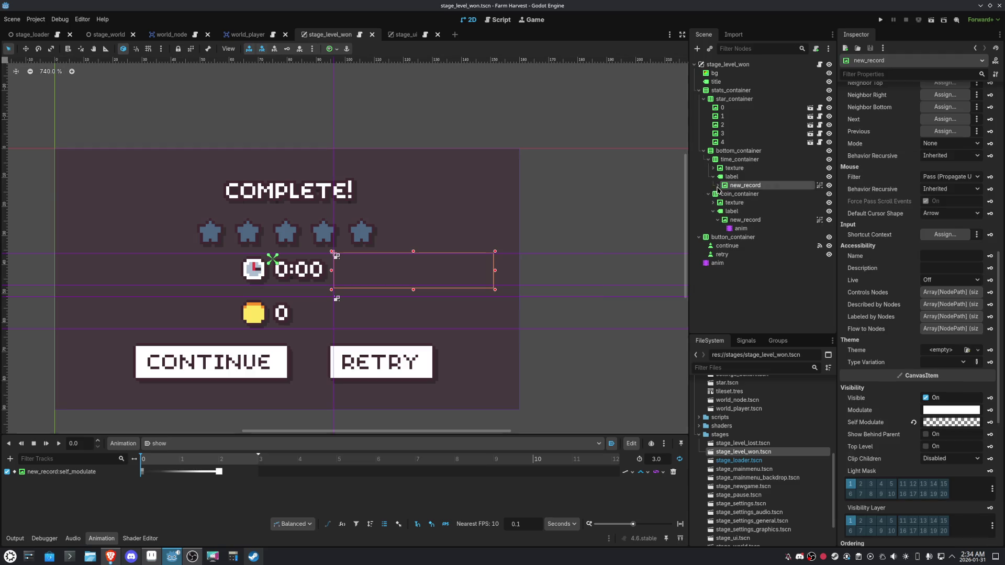
click(718, 220)
click(829, 220)
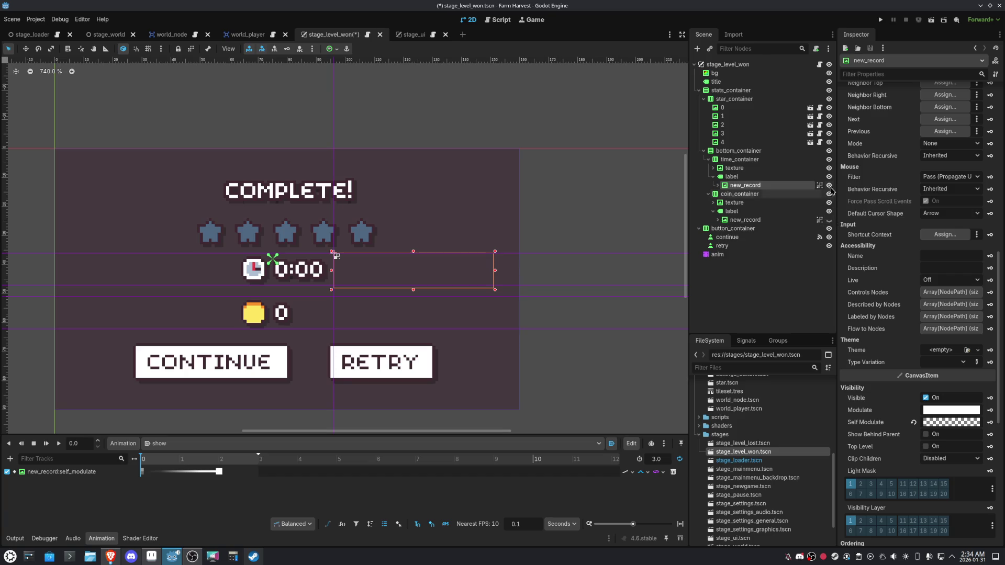
click(829, 185)
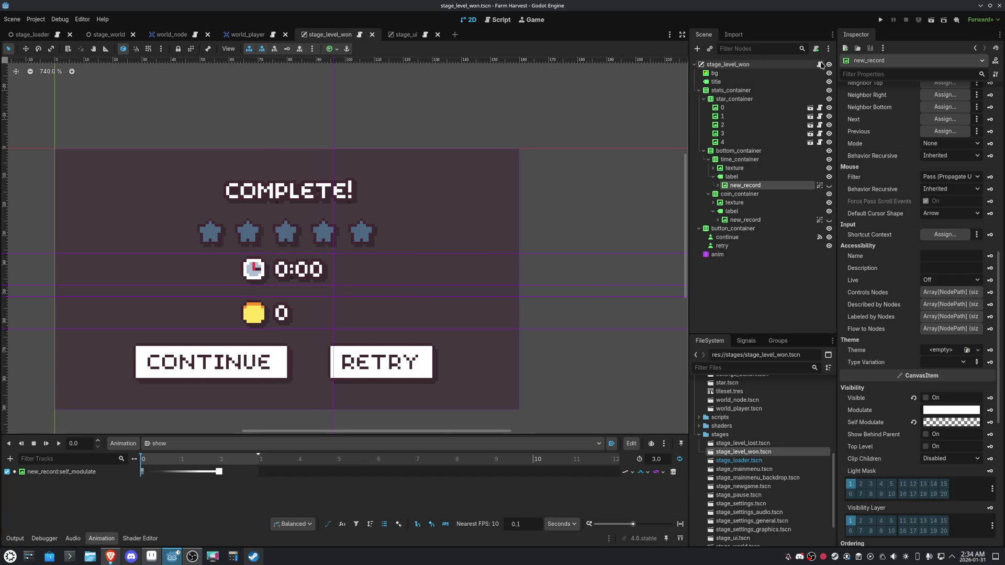
click(820, 64)
scroll(473, 212, up, 3)
Insert the time and coin new_record node paths on new lines below the anim reference
scroll(472, 213, down, 3)
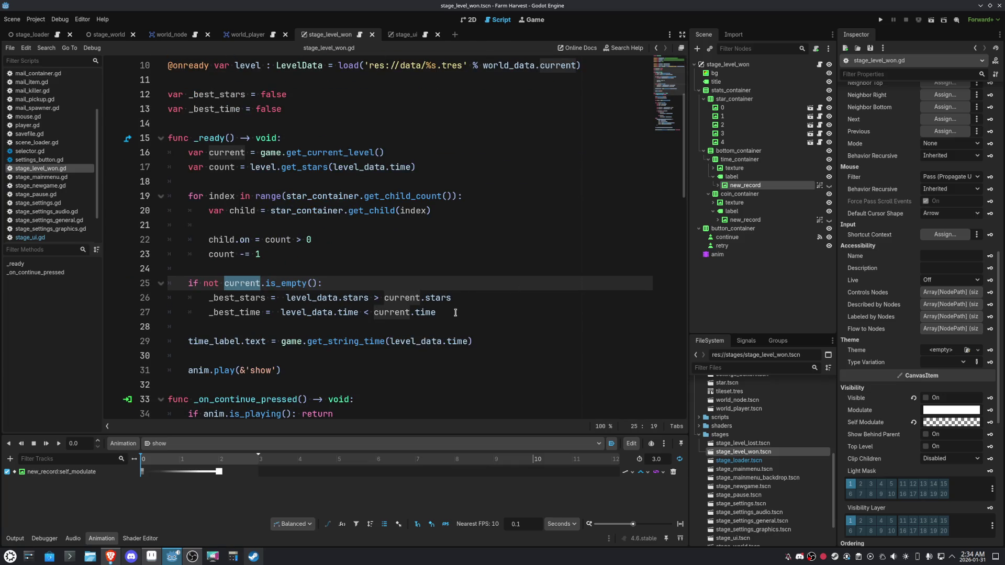
click(455, 313)
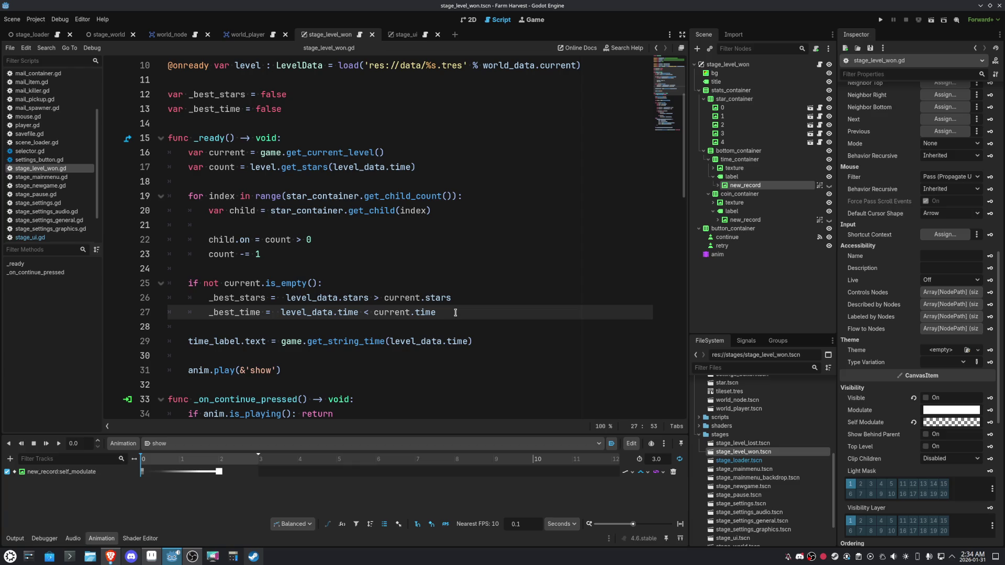
click(470, 325)
key(Return)
key(Return)
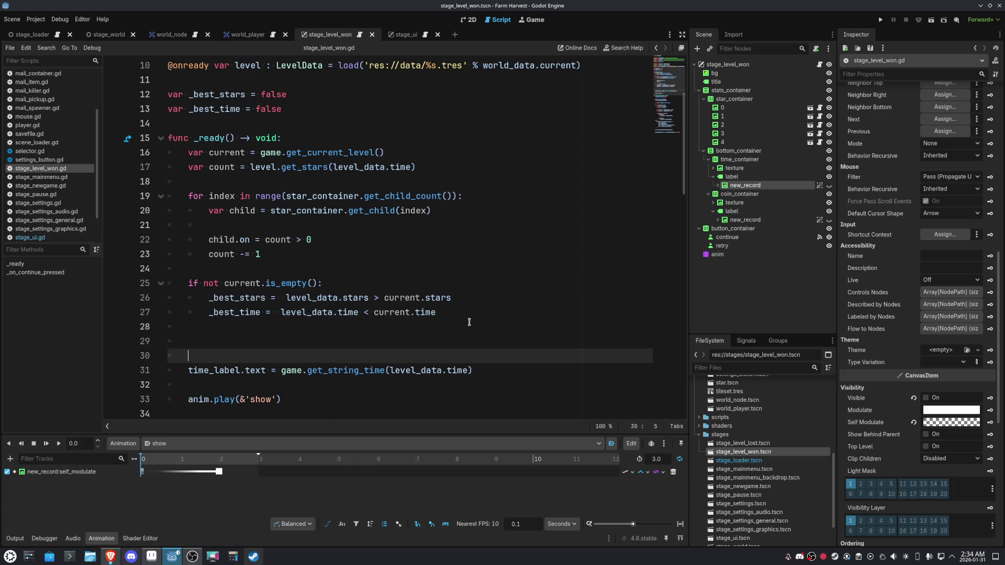
key(Up)
scroll(466, 302, up, 3)
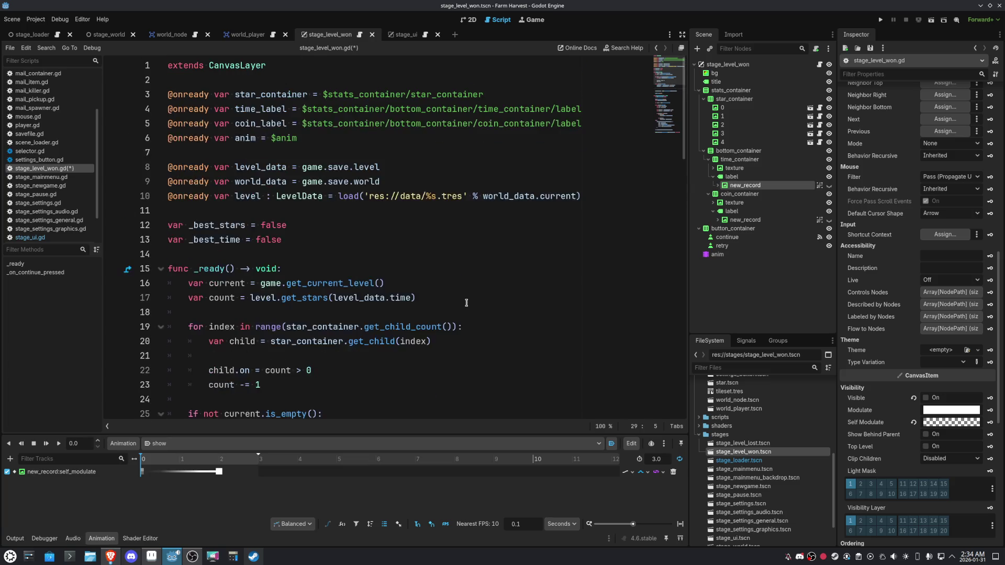
click(390, 132)
key(Return)
key(Return)
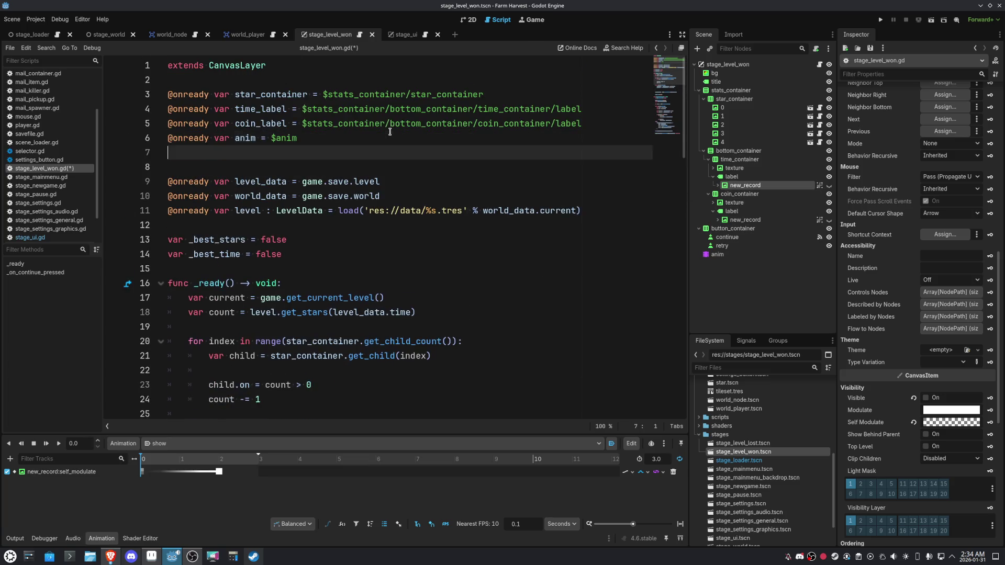
drag(733, 186, 423, 168)
drag(746, 220, 519, 184)
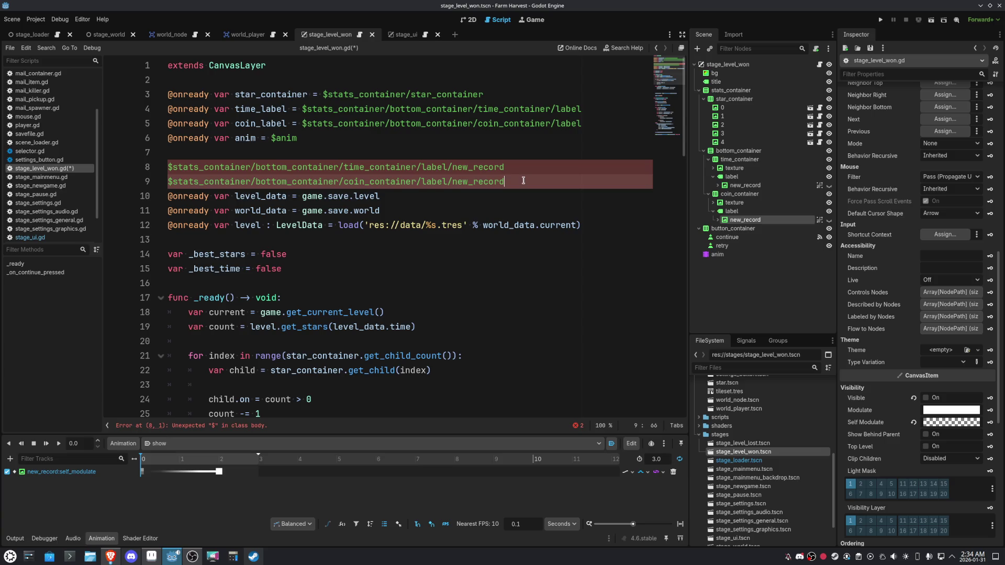
key(Return)
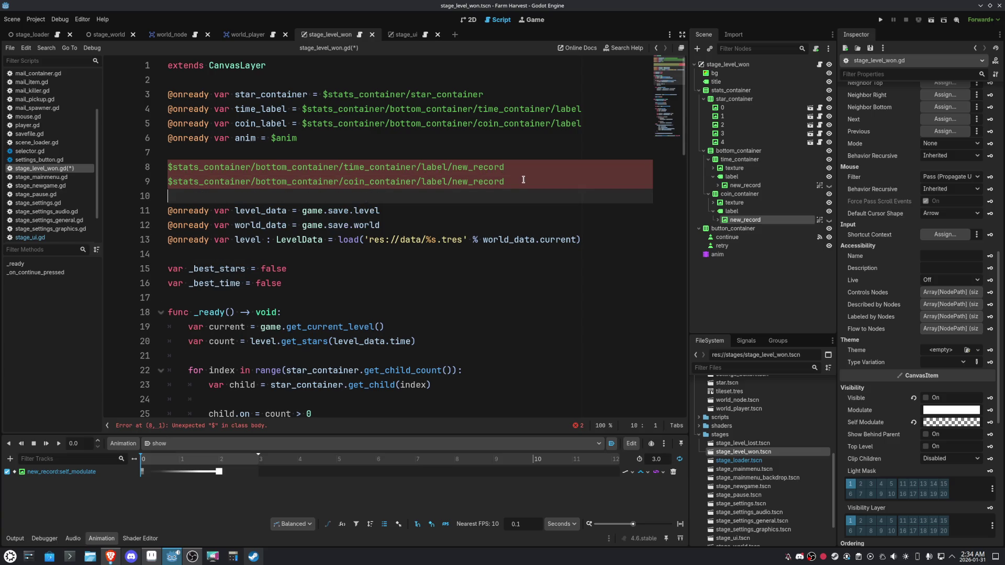
click(168, 167)
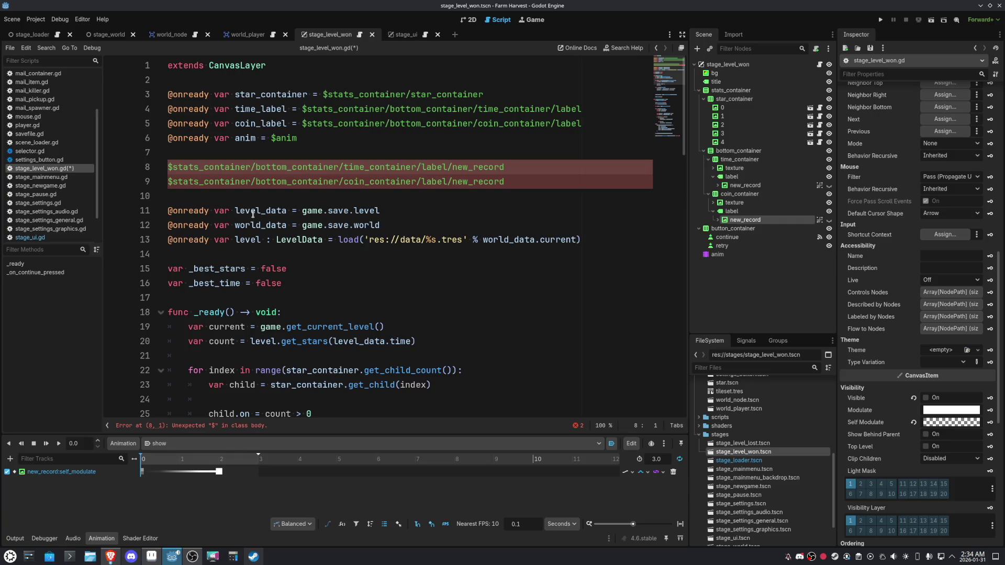
text(@onready v)
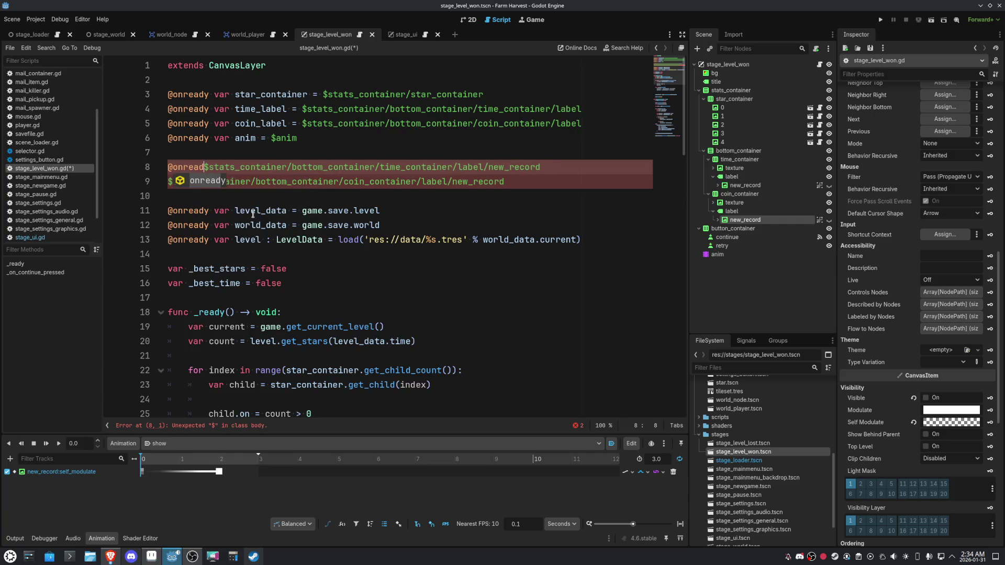
text(ar =)
key(Left)
key(Left)
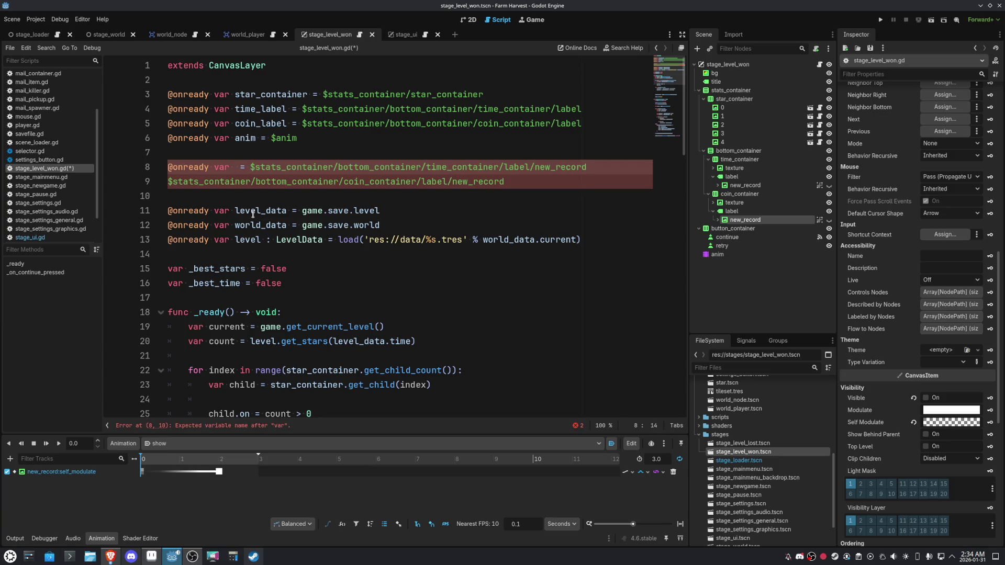
text(time_new_r)
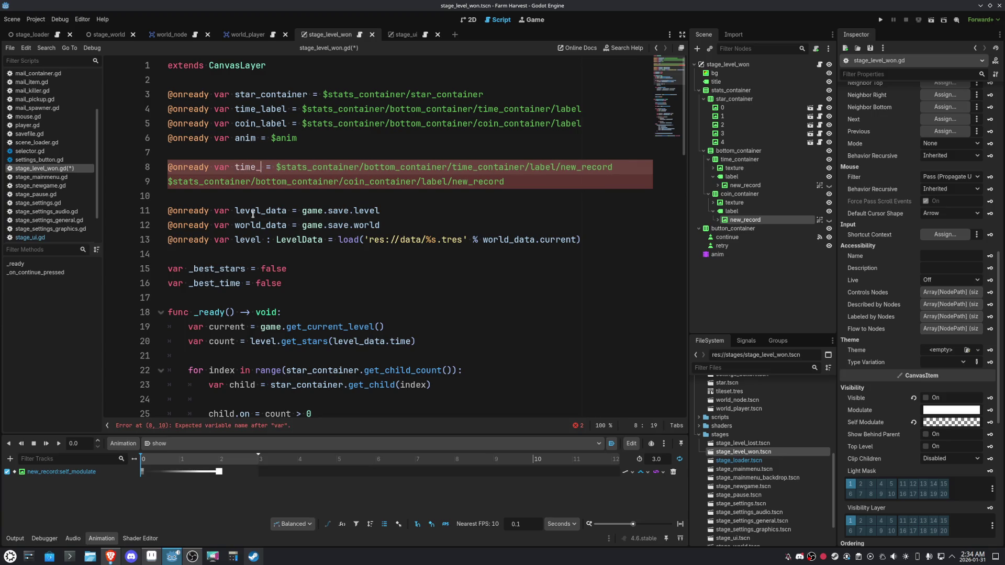
text(ecord)
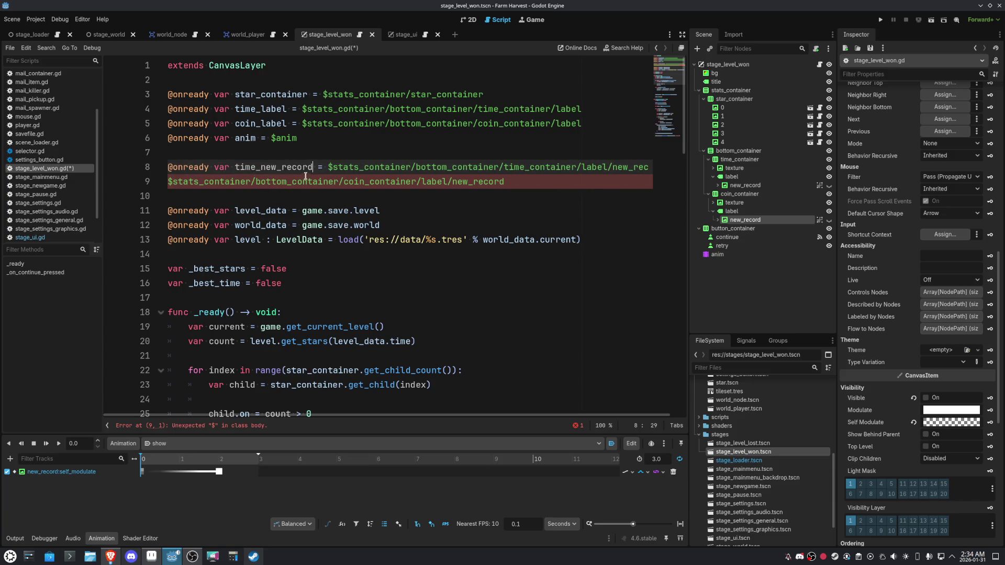
drag(228, 165, 167, 169)
key(ctrl+c)
click(169, 182)
key(ctrl+v)
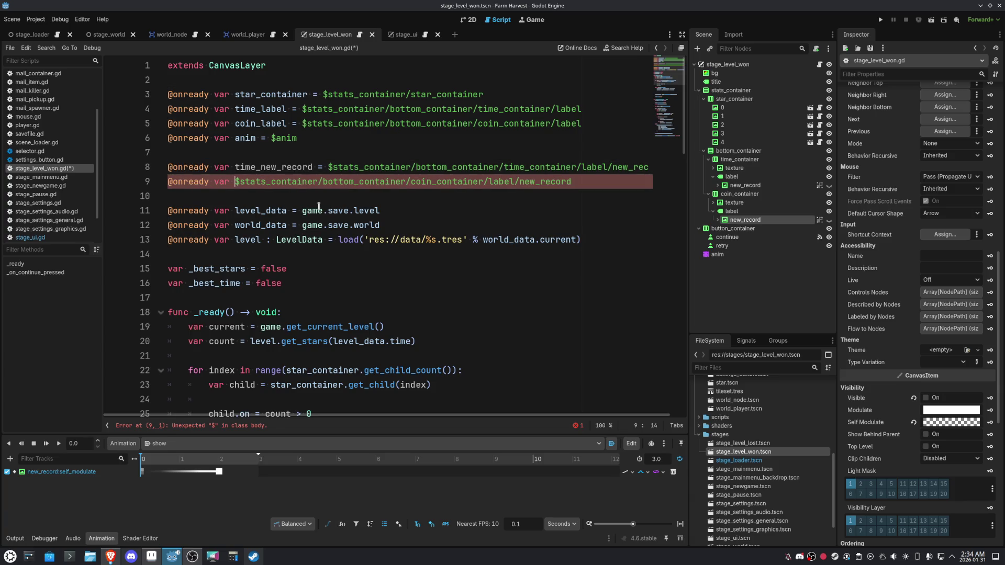
text(coin)
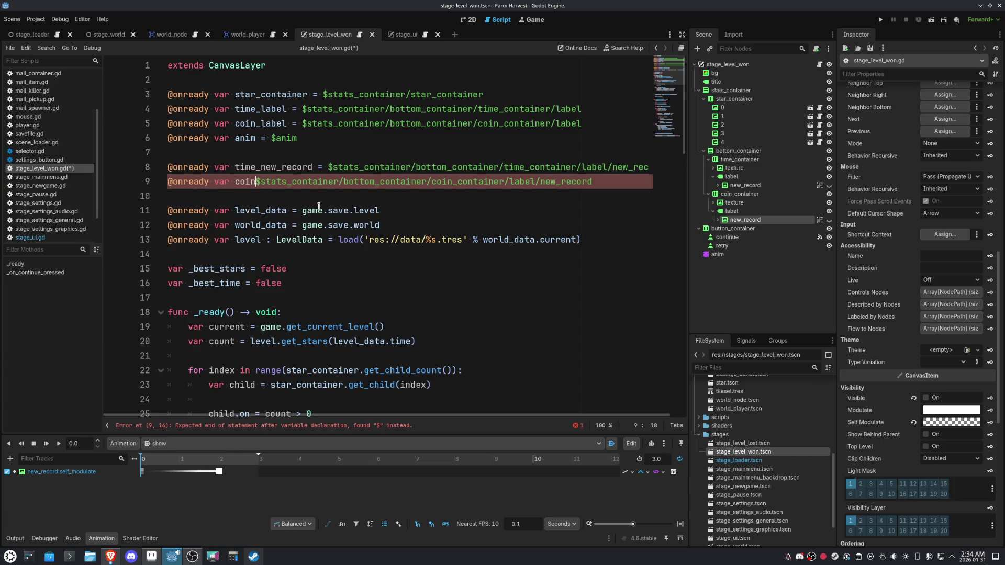
key(BackSpace)
key(BackSpace)
key(BackSpace)
text(star =)
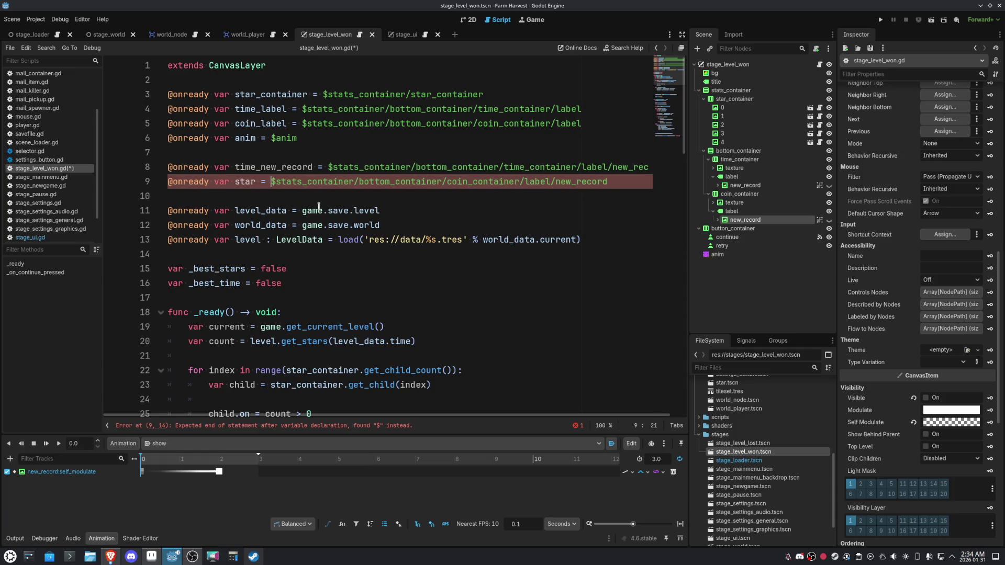
click(435, 154)
key(ctrl+s)
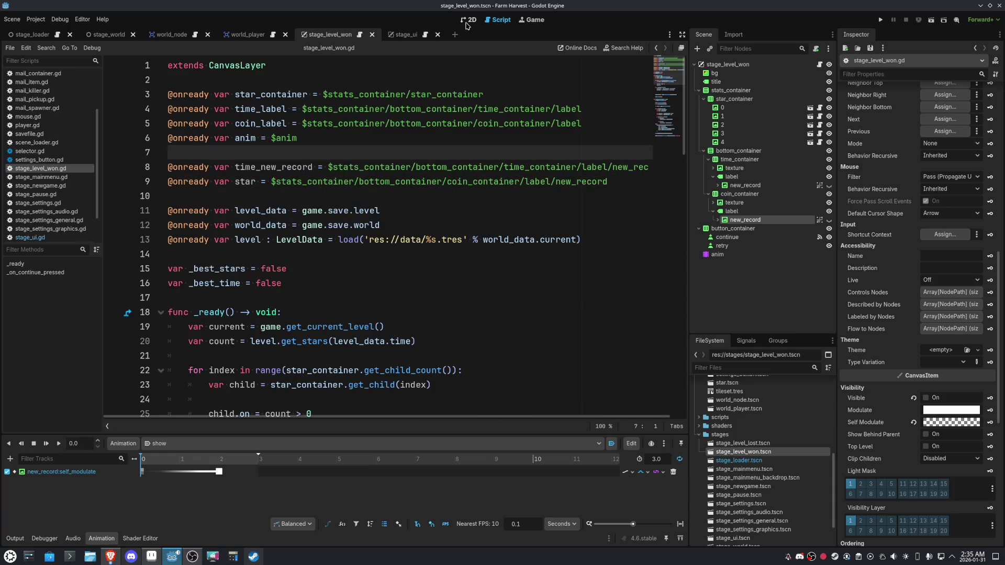
click(467, 23)
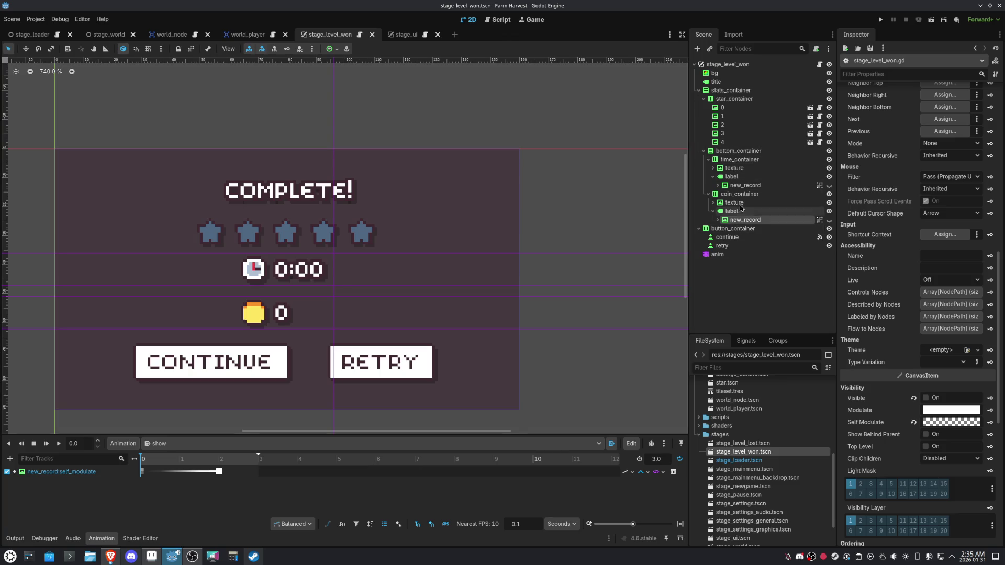
Show the time row's new_record badge, select the coin badge, then switch to Aseprite
click(750, 186)
click(829, 185)
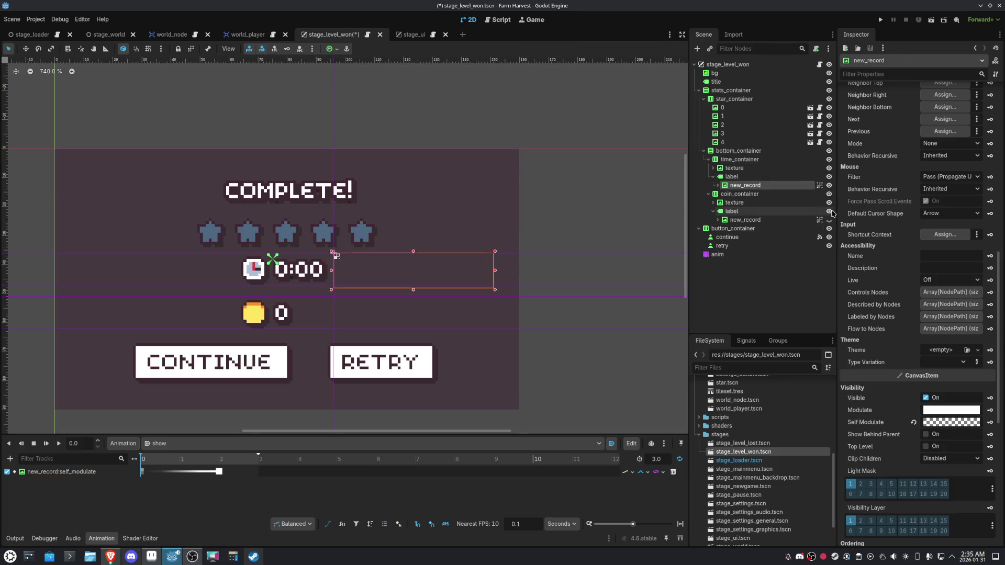
click(725, 224)
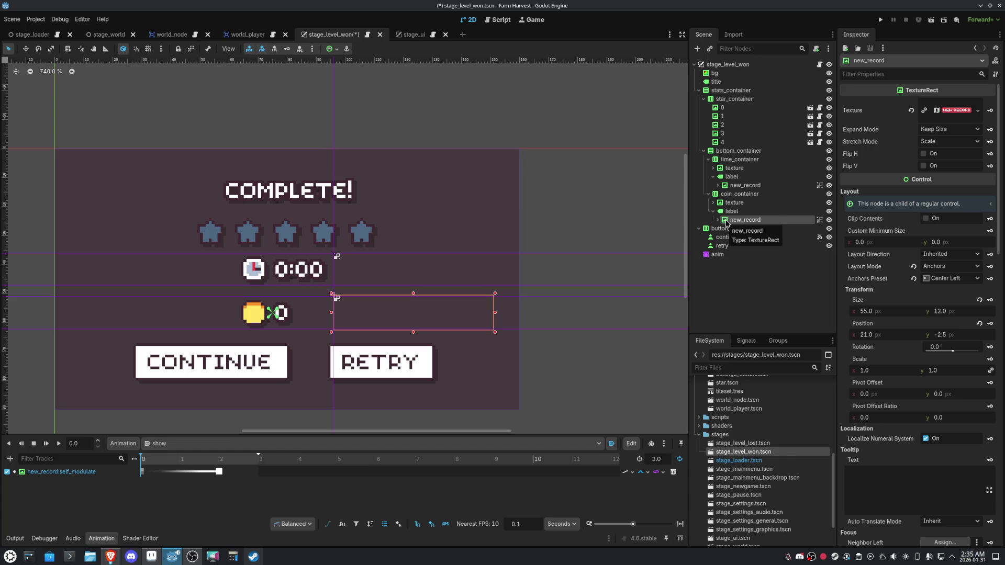
click(151, 556)
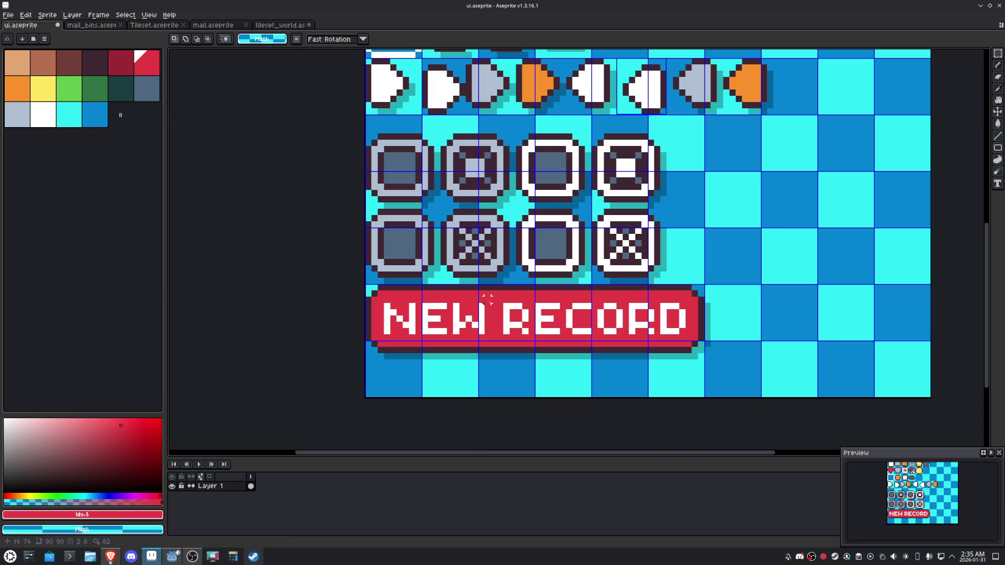
Stretch a plain red strip of the badge over the old NEW RECORD lettering
mouse_move(493, 306)
mouse_down()
mouse_move(494, 335)
mouse_move(687, 321)
mouse_up()
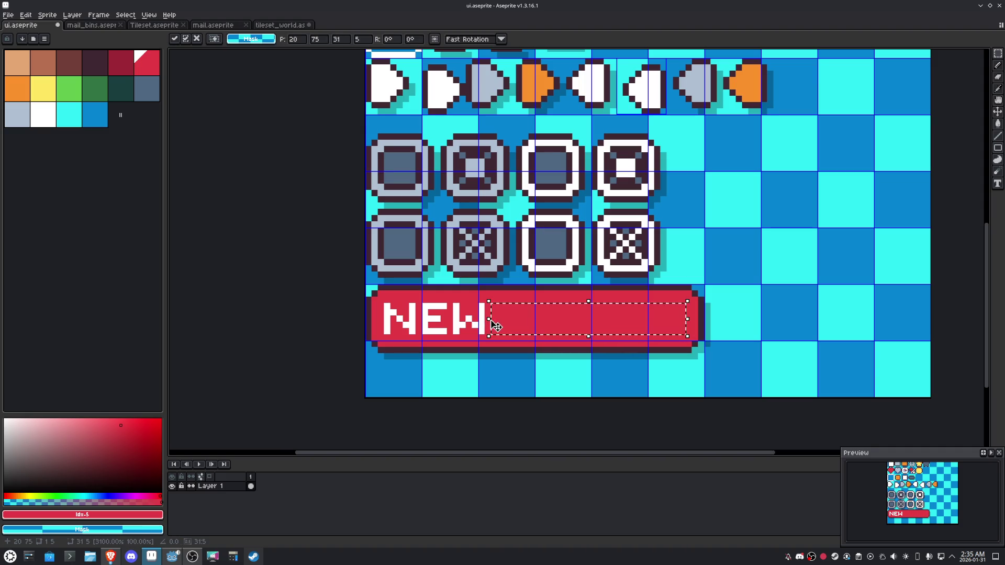
drag(478, 326, 386, 321)
key(Return)
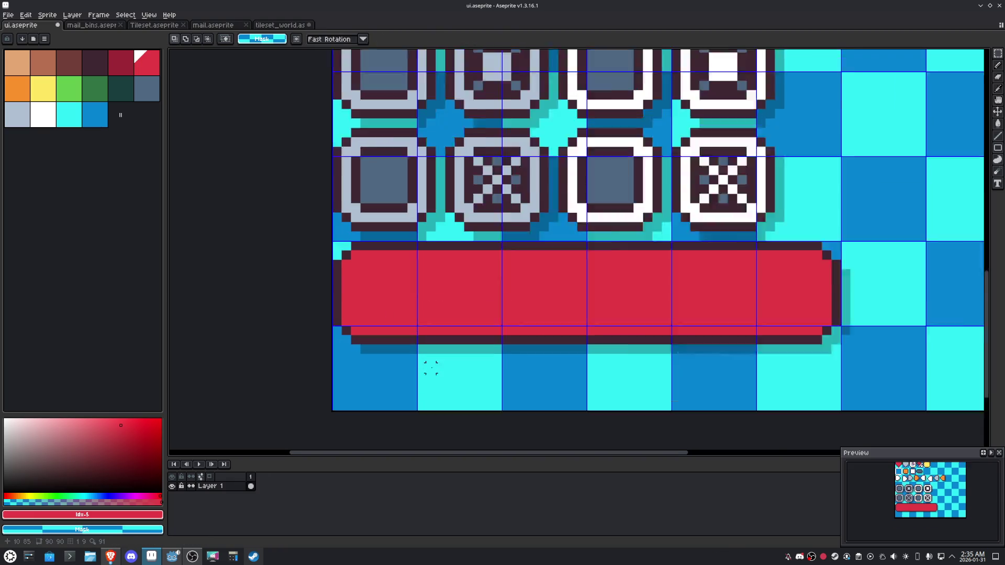
scroll(431, 267, up, 2)
Draw the white pixel letters B and E with the Pencil
click(42, 114)
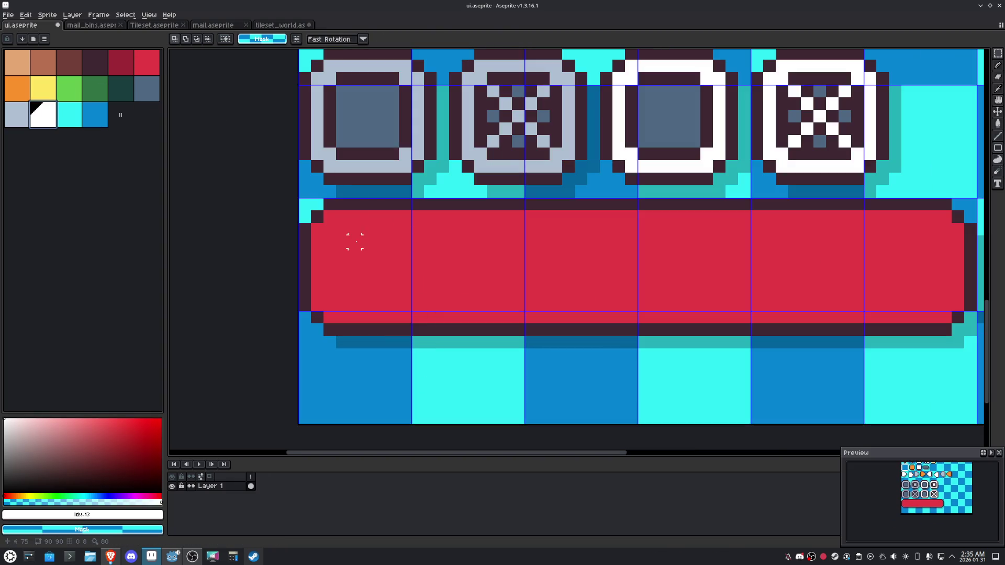
key(b)
mouse_move(340, 242)
mouse_down()
mouse_move(341, 292)
mouse_move(380, 289)
mouse_move(380, 246)
mouse_move(355, 242)
mouse_up()
drag(368, 267, 356, 267)
mouse_move(405, 242)
mouse_down()
mouse_move(405, 293)
mouse_move(438, 289)
mouse_up()
mouse_move(443, 242)
mouse_down()
mouse_move(418, 242)
mouse_move(431, 267)
mouse_up()
click(418, 267)
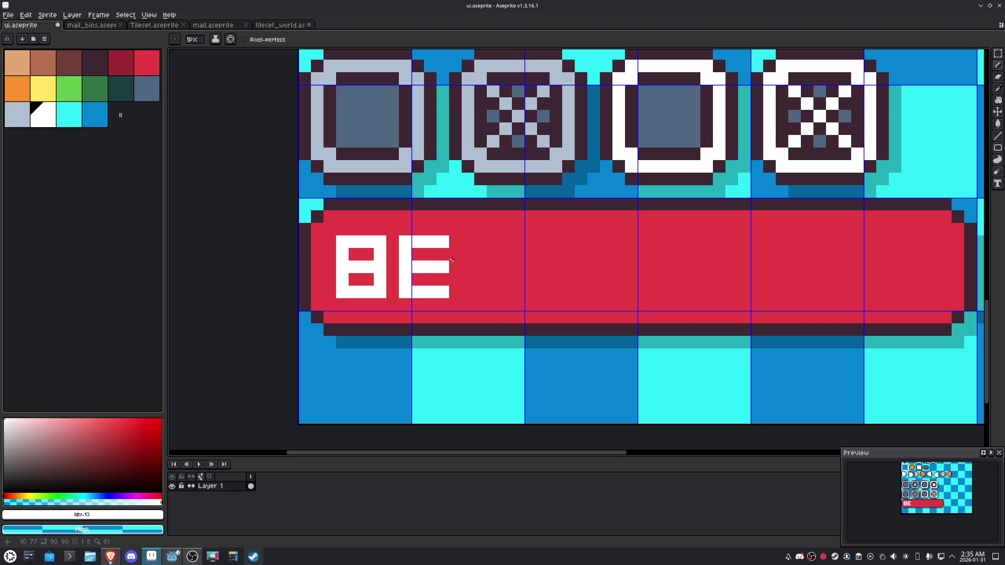
Draw the white S and T, fixing a stray pixel in red
mouse_move(494, 242)
mouse_down()
mouse_move(468, 242)
mouse_move(506, 255)
mouse_up()
key(ctrl+z)
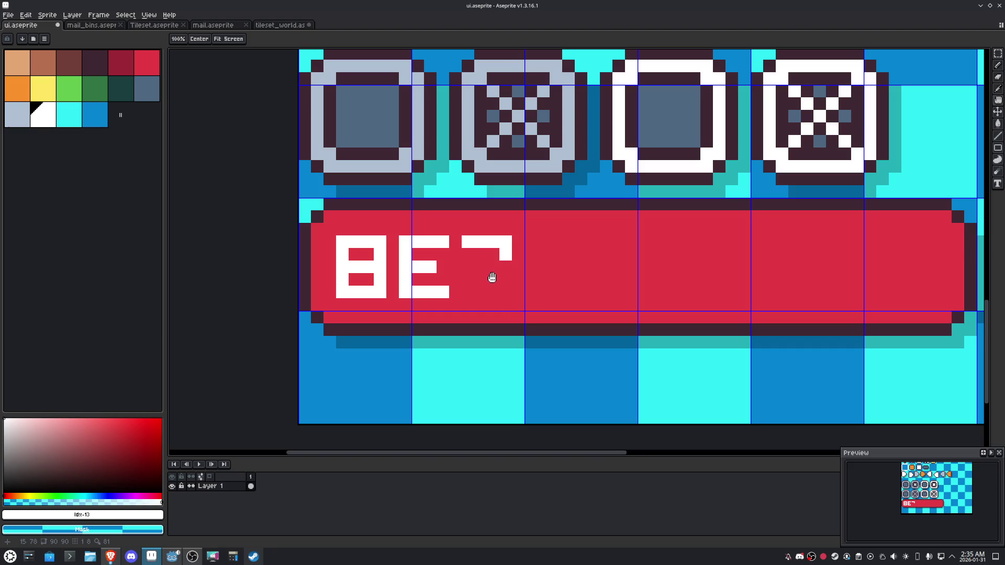
alt+click(503, 273)
click(506, 260)
alt+click(480, 242)
mouse_move(468, 267)
mouse_down()
mouse_move(500, 266)
mouse_move(466, 291)
mouse_up()
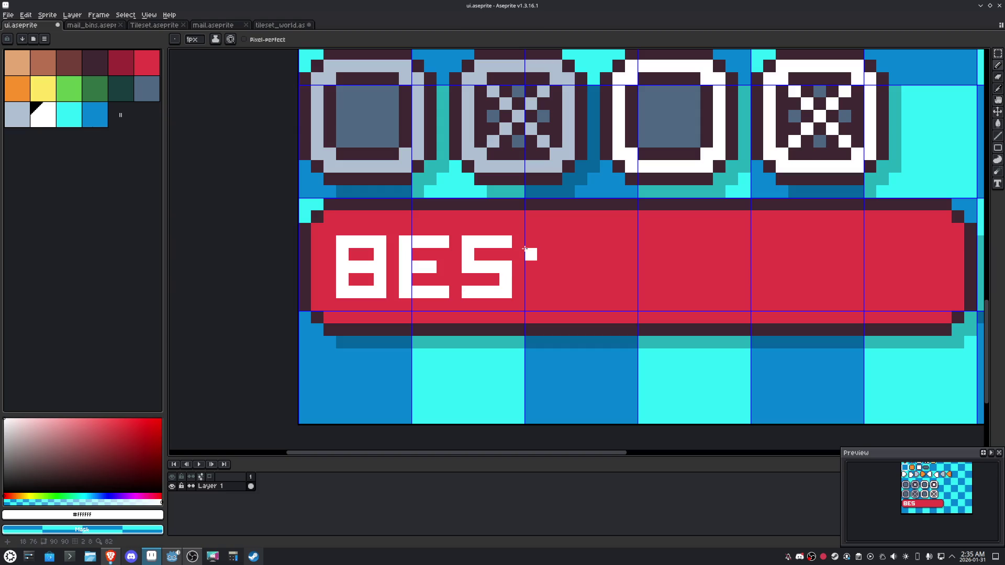
mouse_move(531, 242)
mouse_down()
mouse_move(554, 245)
mouse_move(554, 284)
mouse_up()
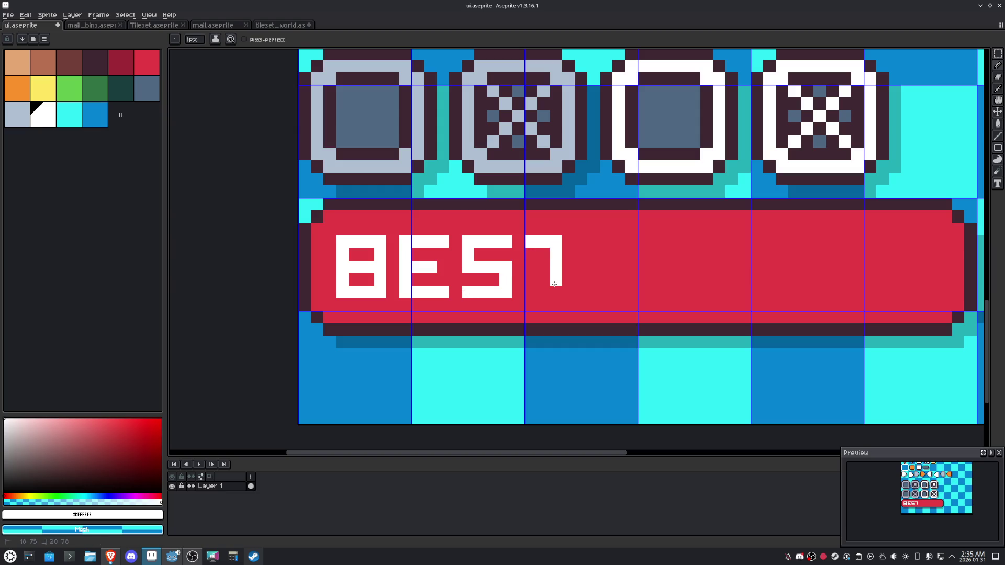
click(556, 292)
drag(569, 242, 581, 242)
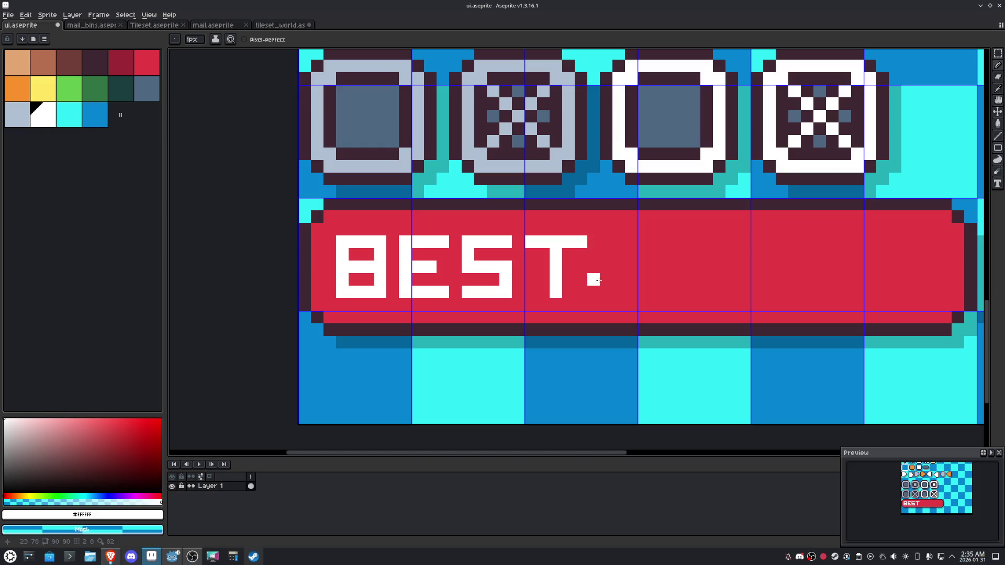
Round the corners of the B and S with red pixels
alt+click(396, 277)
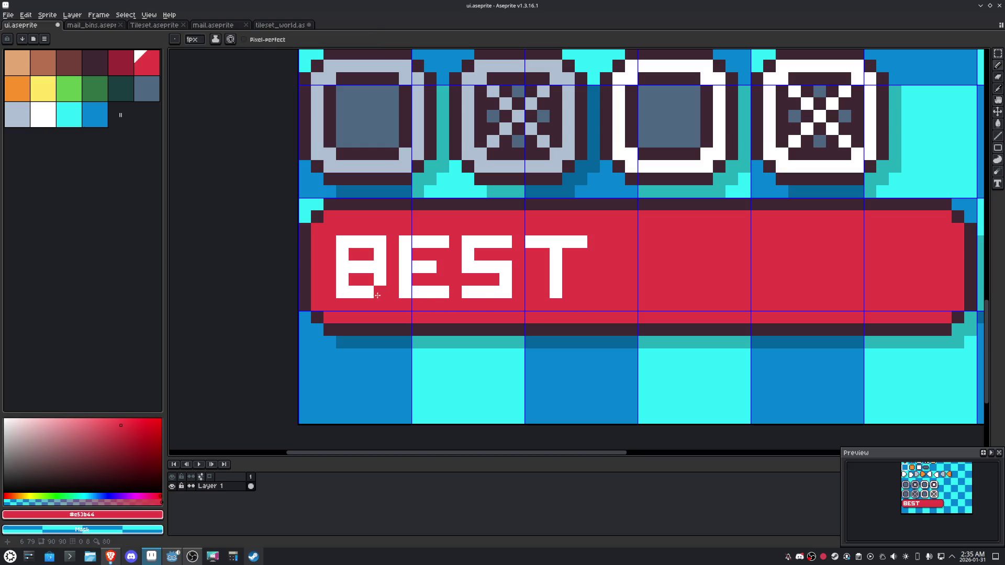
click(380, 242)
click(468, 242)
click(468, 267)
click(505, 268)
click(506, 292)
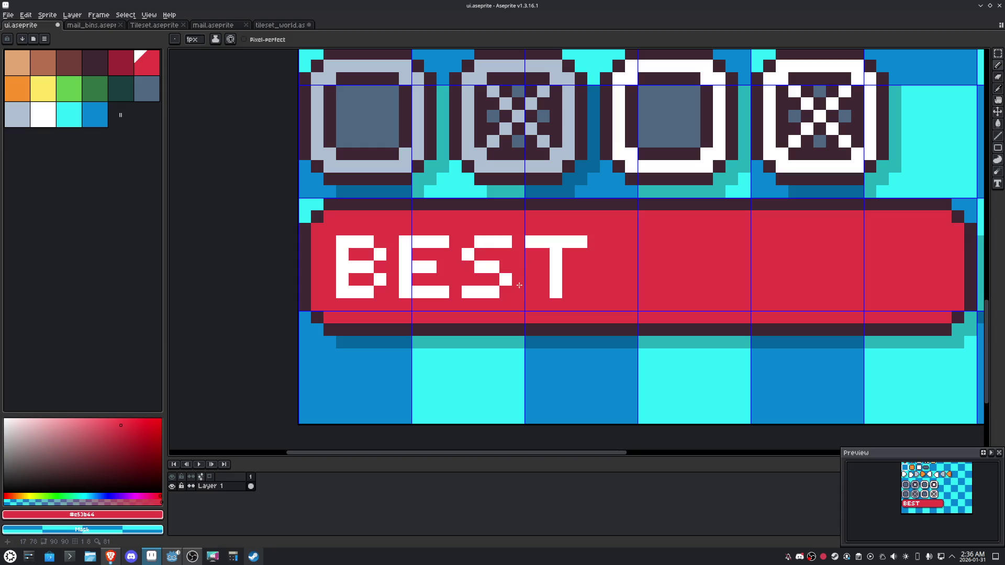
Delete the empty right section of the red badge and move its end cap next to BEST
key(m)
scroll(519, 285, down, 3)
mouse_move(570, 245)
mouse_down()
mouse_move(580, 310)
mouse_move(700, 320)
mouse_move(730, 316)
mouse_move(709, 241)
mouse_up()
key(Delete)
key(ctrl+d)
drag(738, 270, 573, 271)
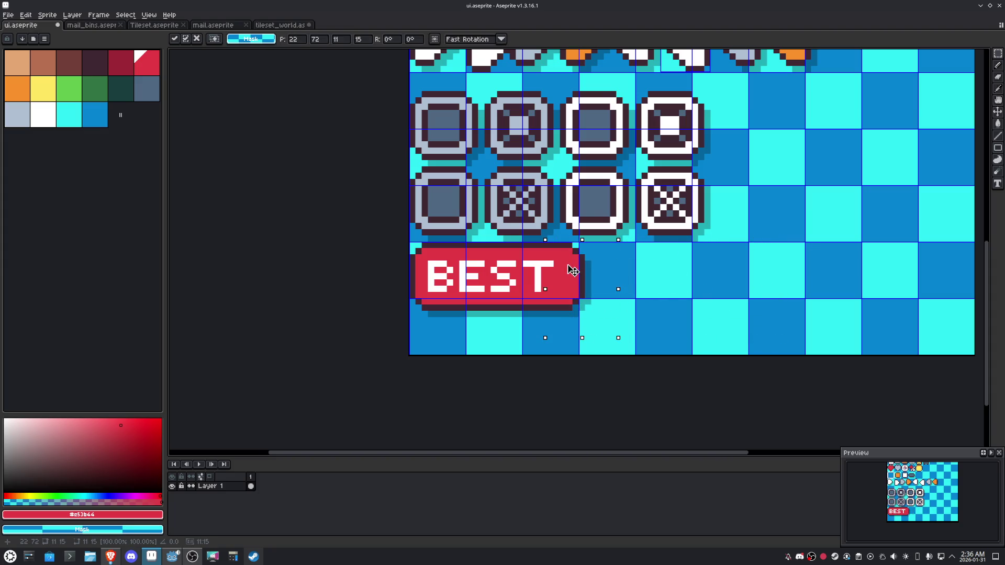
key(Return)
scroll(597, 265, up, 4)
key(ctrl+d)
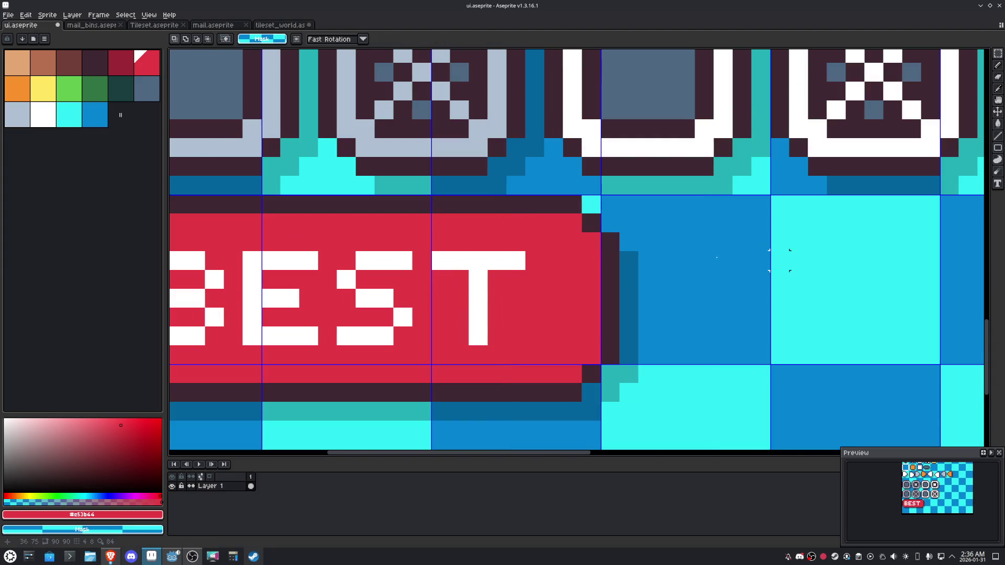
Remove two one-pixel bar columns, shifting the end cap and right edge one pixel left
drag(553, 203, 556, 422)
key(Delete)
drag(686, 412, 573, 204)
drag(576, 247, 558, 250)
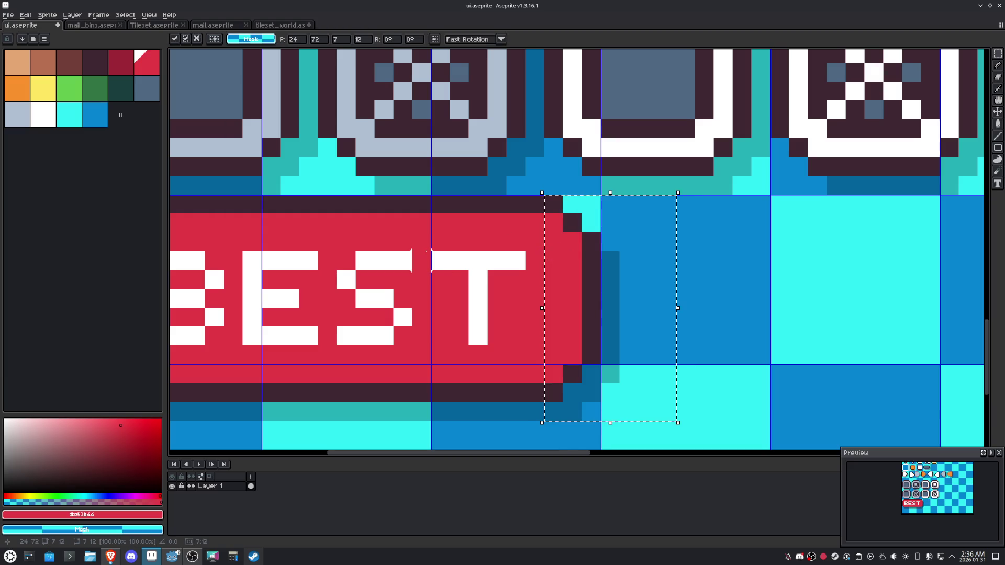
key(ctrl+d)
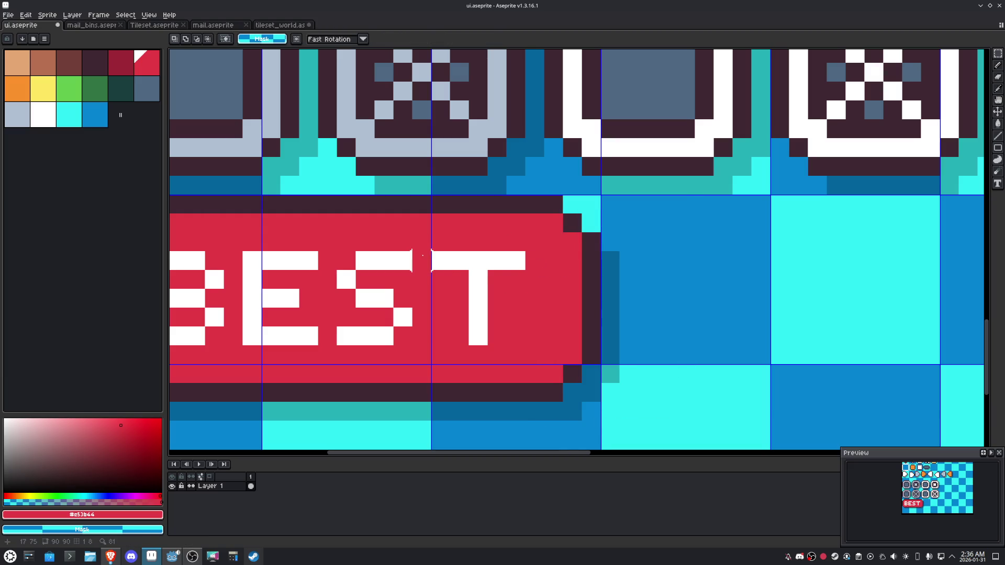
scroll(553, 242, down, 2)
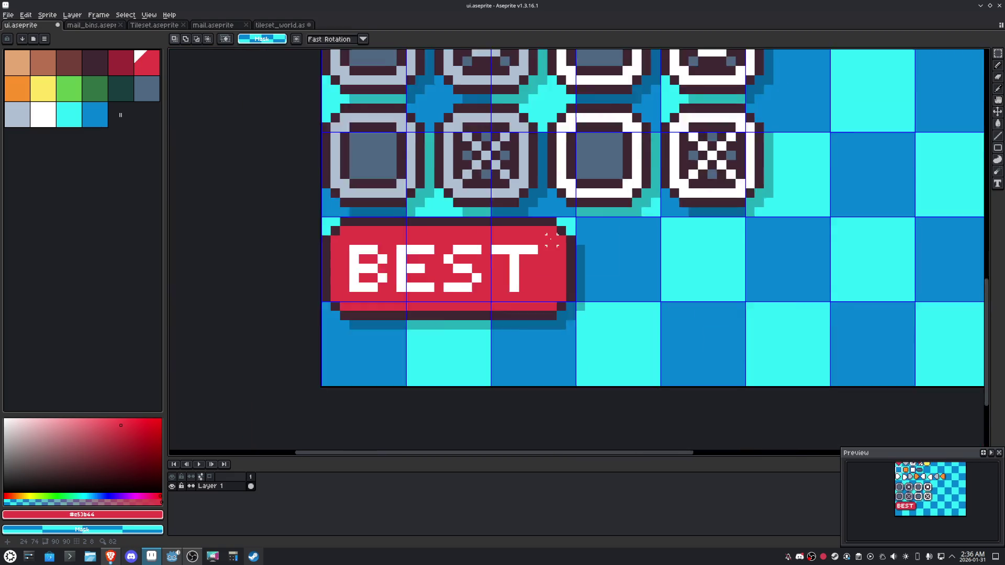
scroll(390, 220, up, 2)
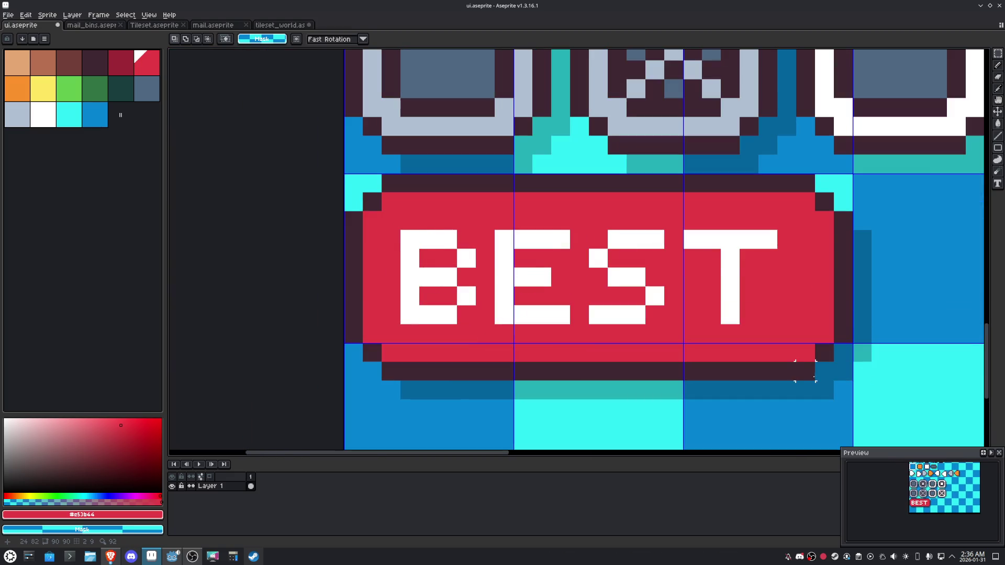
drag(805, 390, 806, 181)
key(Delete)
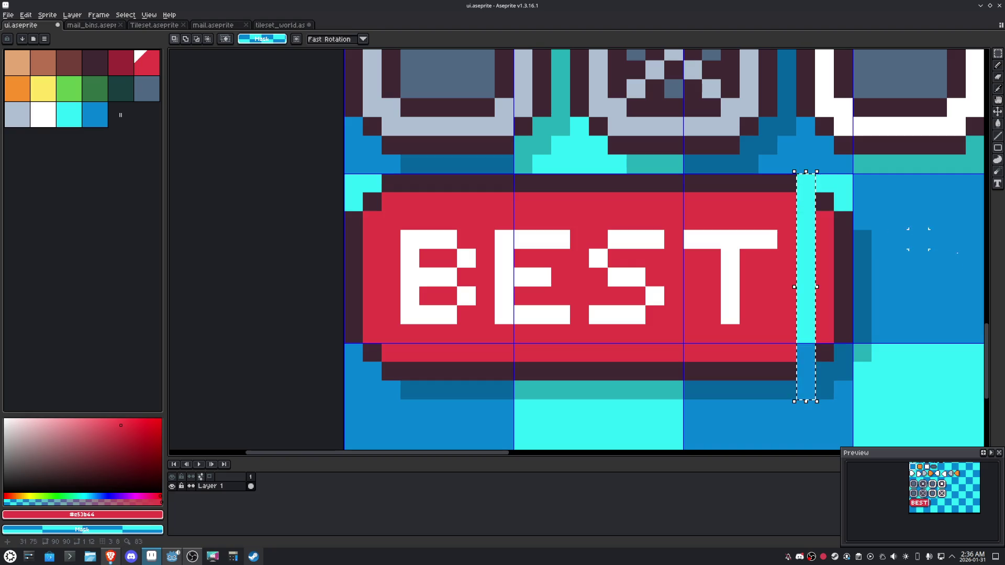
drag(911, 421, 815, 172)
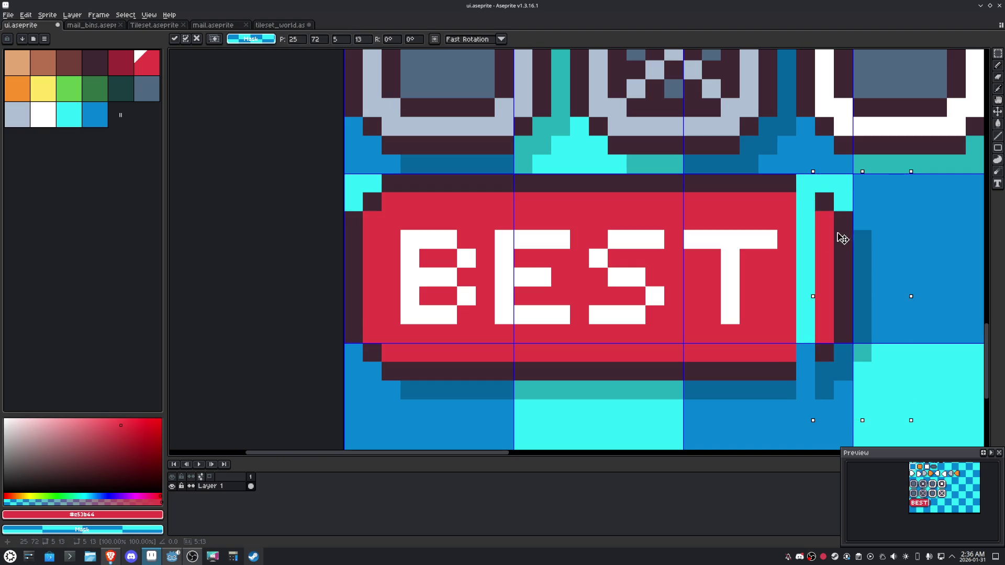
drag(854, 237, 835, 239)
click(683, 265)
scroll(683, 265, down, 2)
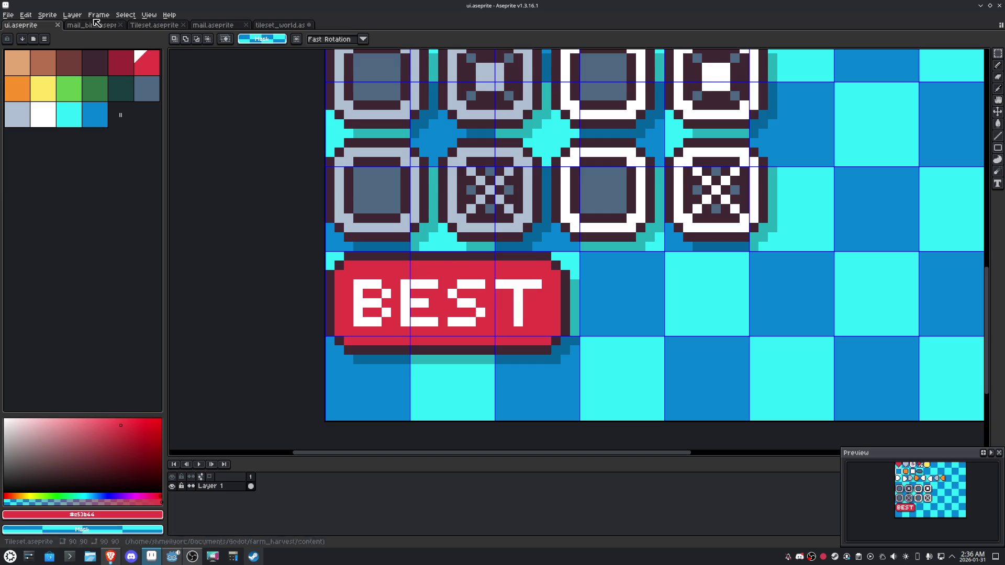
Export the sprite sheet with File > Export As and return to Godot Engine
click(8, 15)
mouse_move(31, 94)
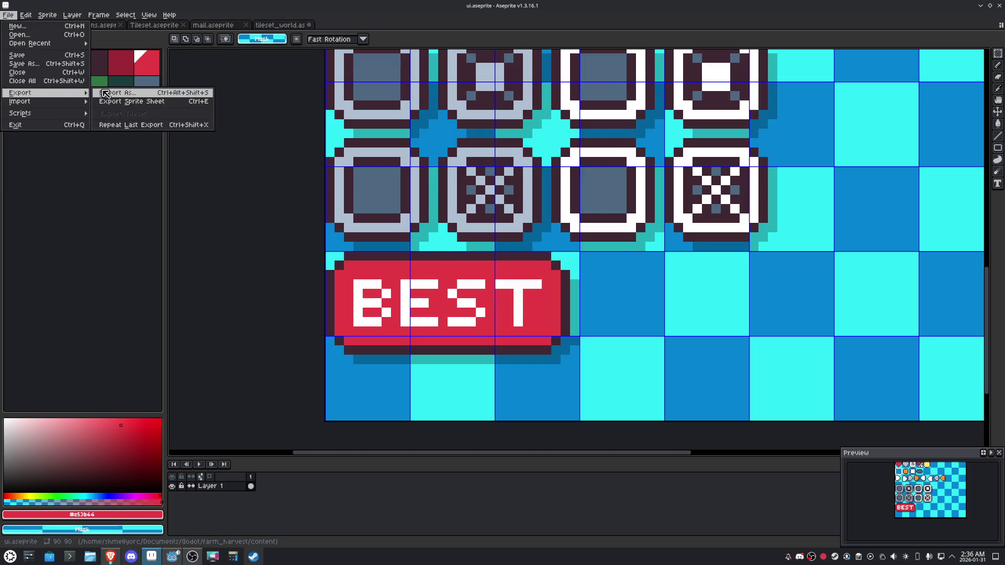
click(120, 94)
click(360, 256)
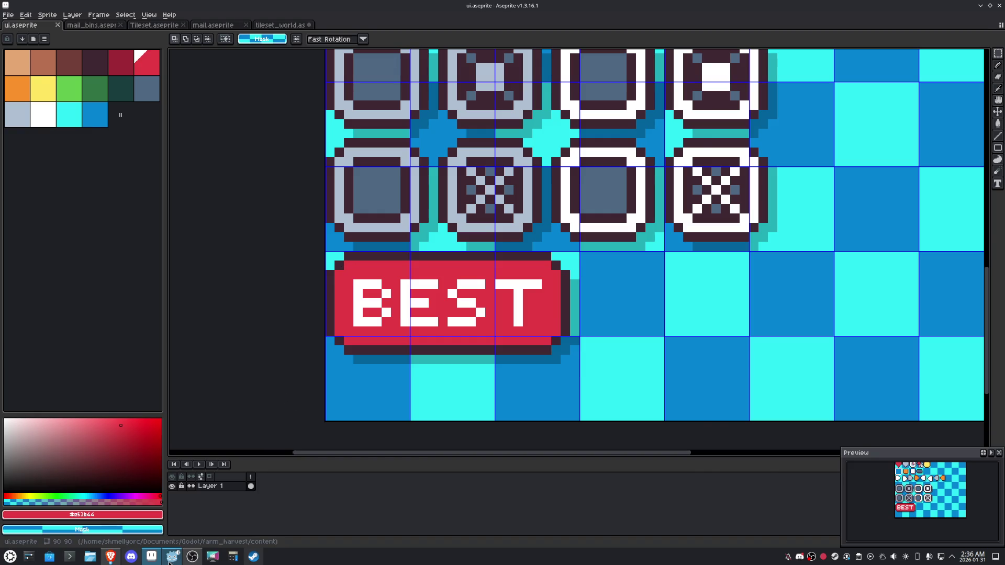
click(172, 557)
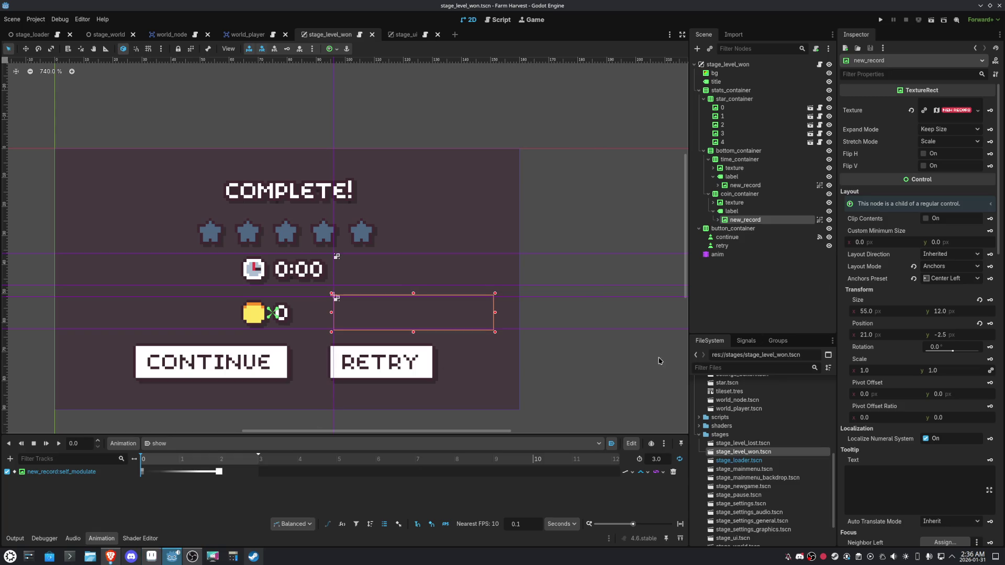
Preview the coin row badge's show animation at 1.1 and 2.0 seconds
click(718, 219)
click(741, 228)
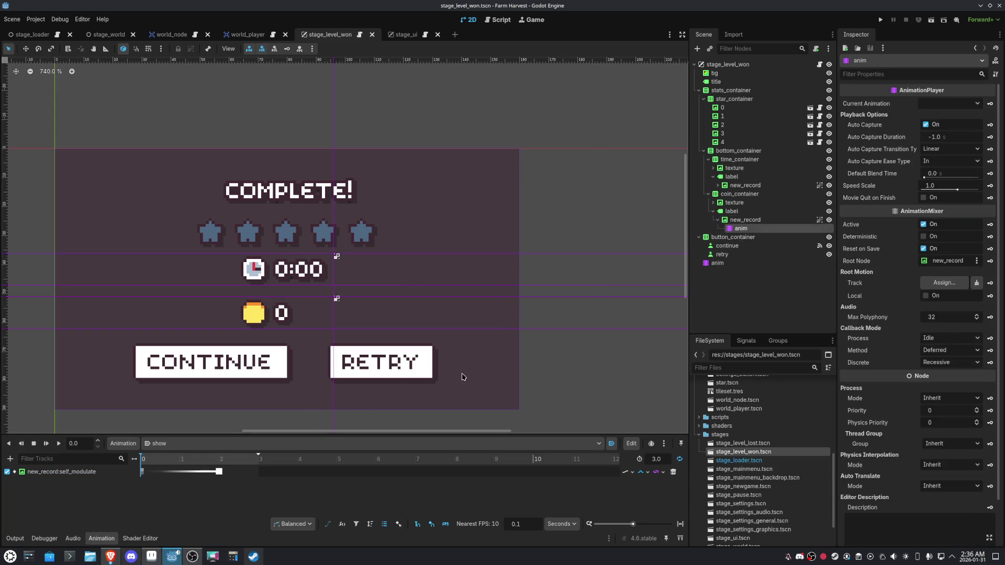
click(184, 459)
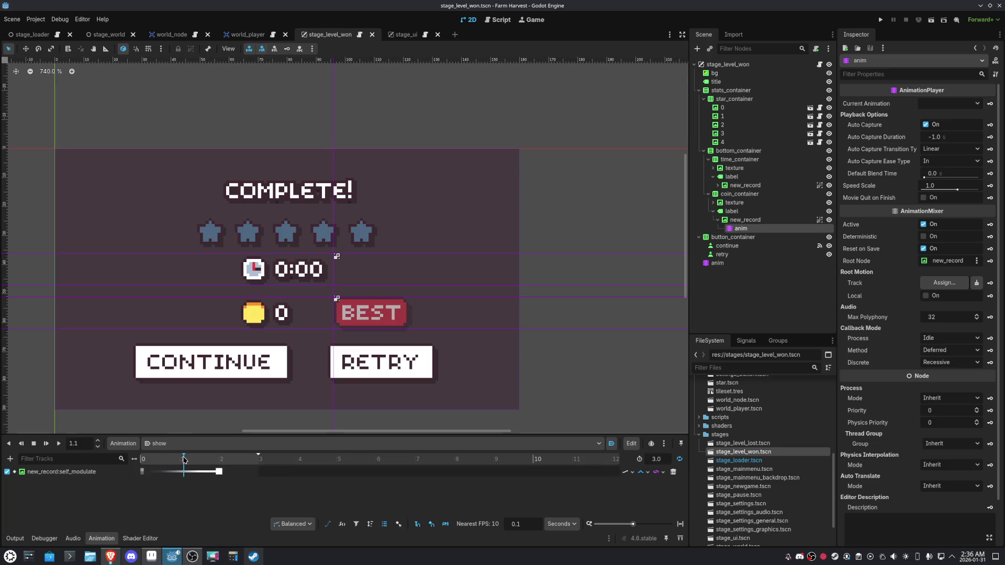
click(220, 459)
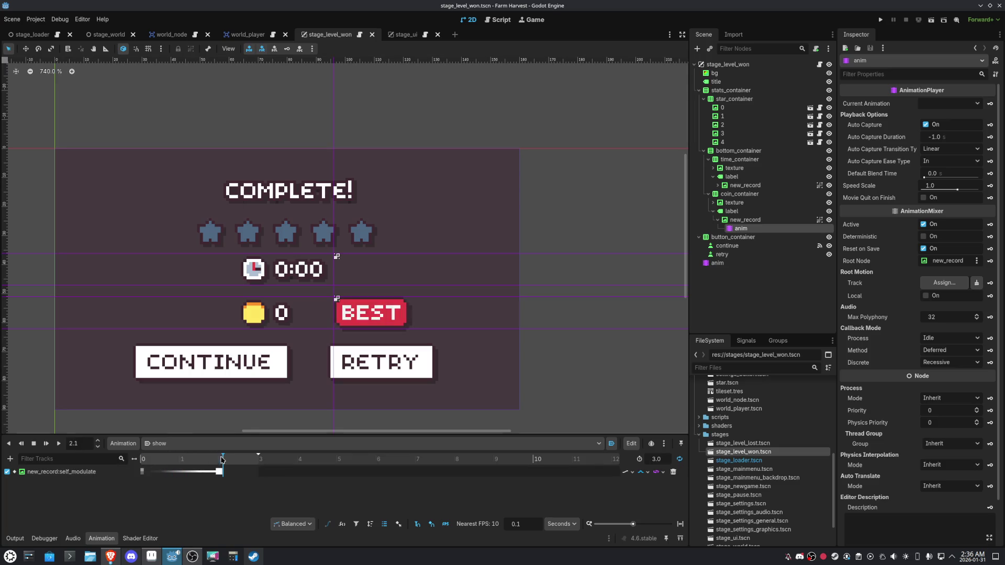
Preview the time badge's animation at 2.0 seconds, then expand the coin badge's atlas texture
click(717, 185)
click(741, 194)
click(219, 464)
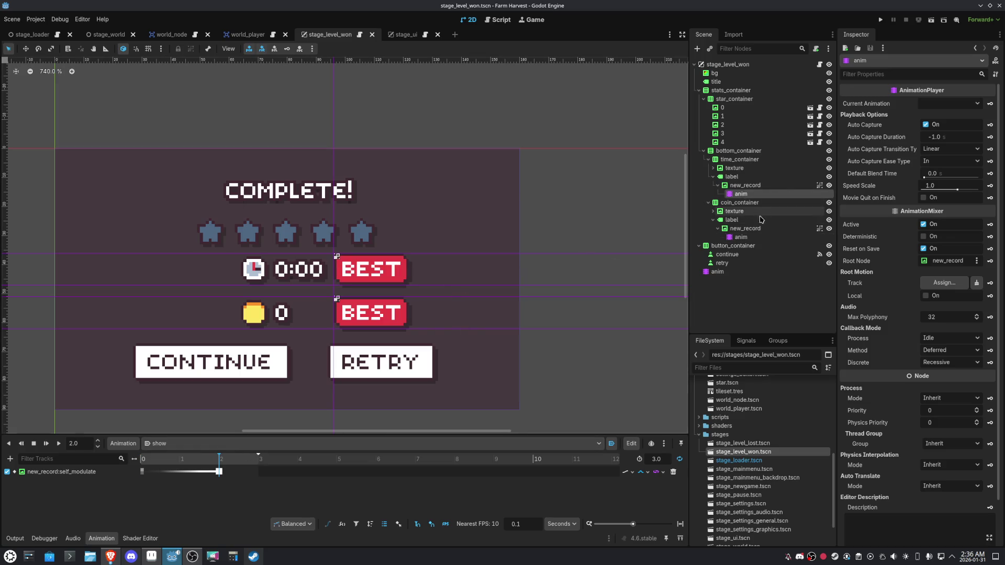
click(746, 228)
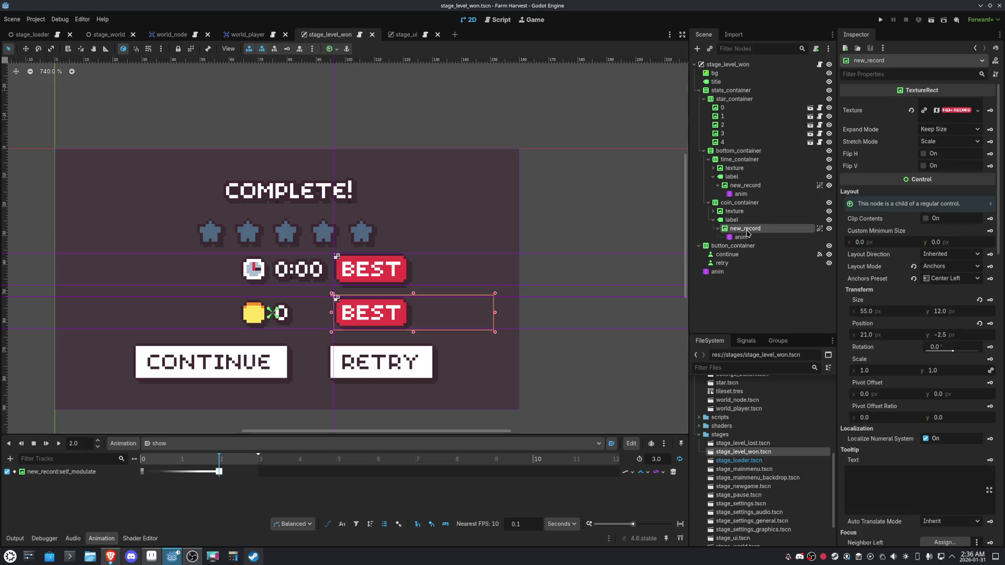
click(962, 111)
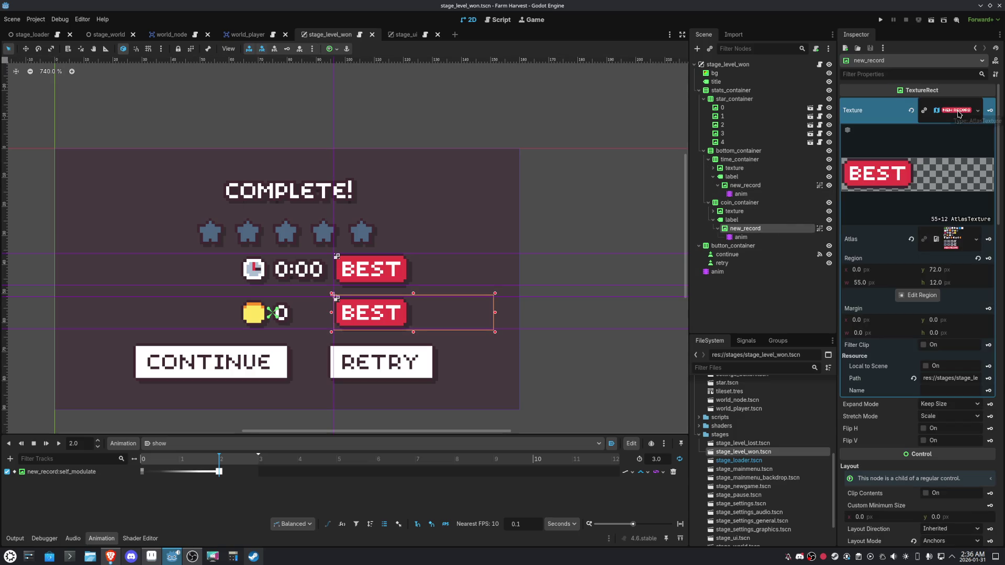
Trim the coin badge's atlas region to 27 px wide in the Region Editor and save the scene
click(919, 295)
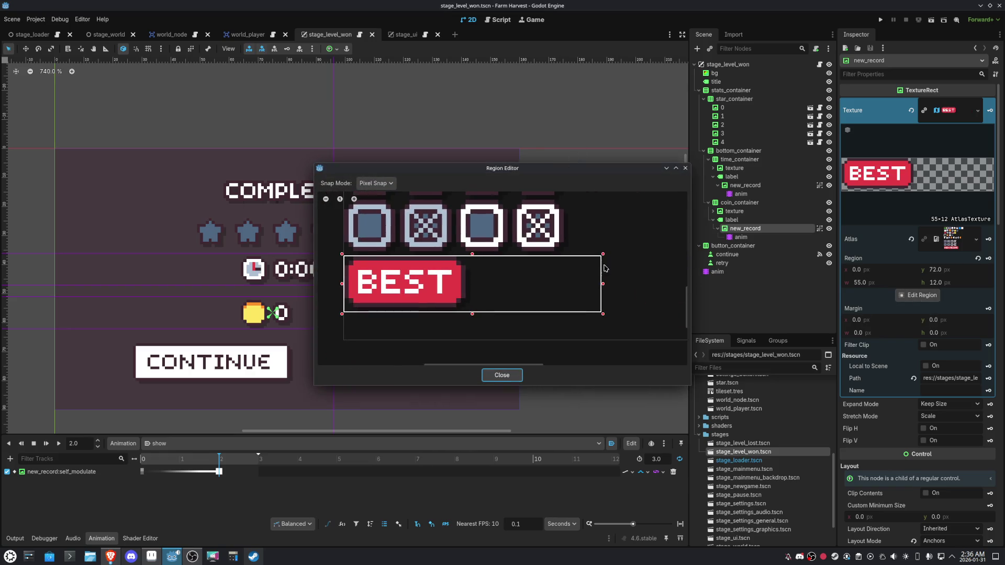
drag(603, 287, 471, 289)
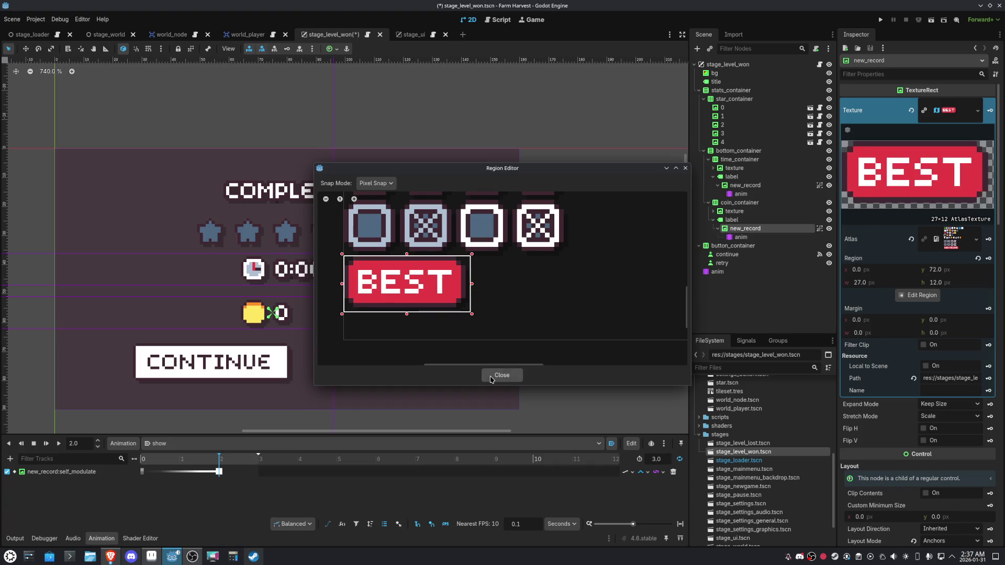
click(495, 376)
click(948, 119)
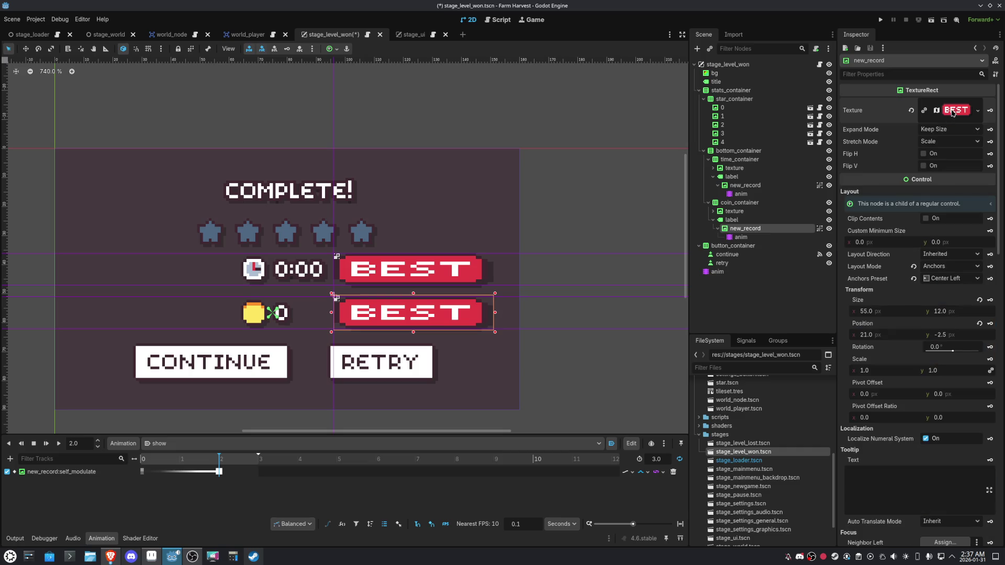
key(ctrl+s)
click(924, 110)
click(926, 116)
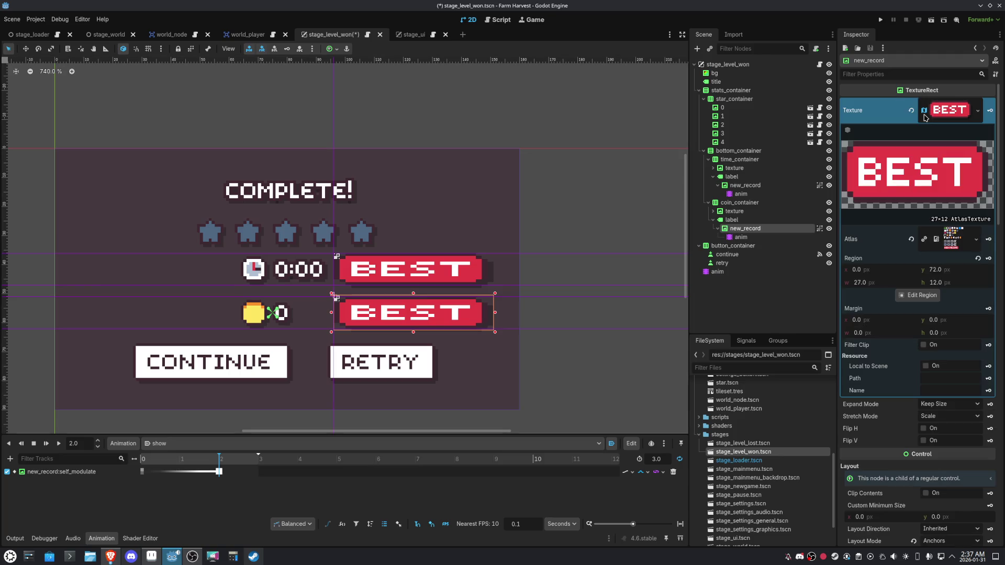
Set both BEST badges to Keep Centered stretch mode, shrink them to 27 px wide, and save
click(950, 124)
key(ctrl+s)
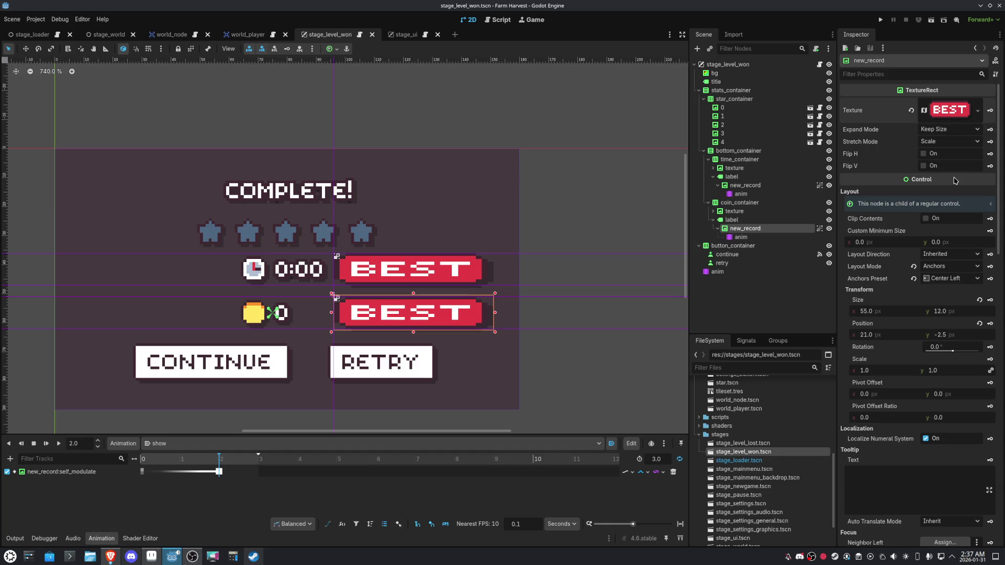
click(948, 141)
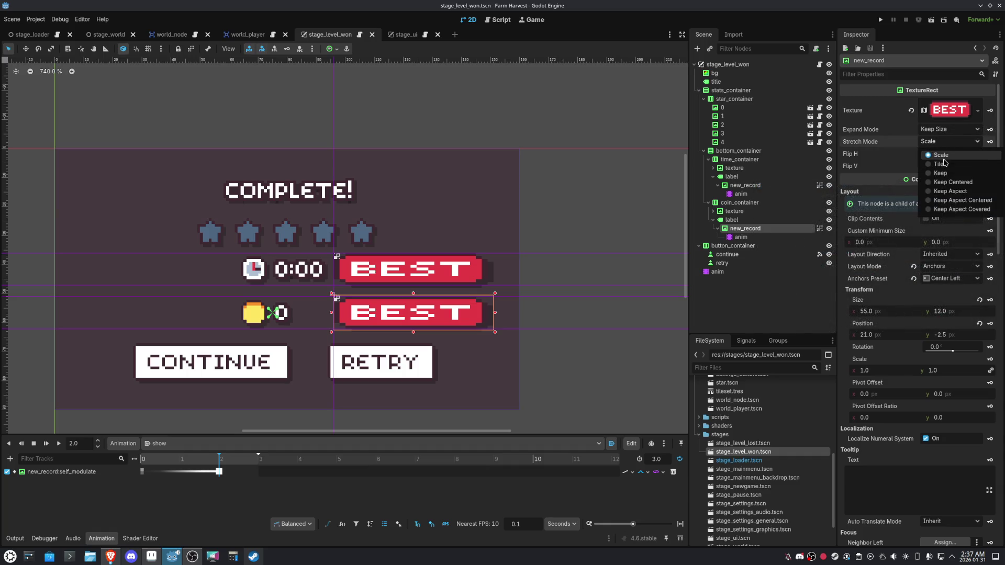
click(953, 182)
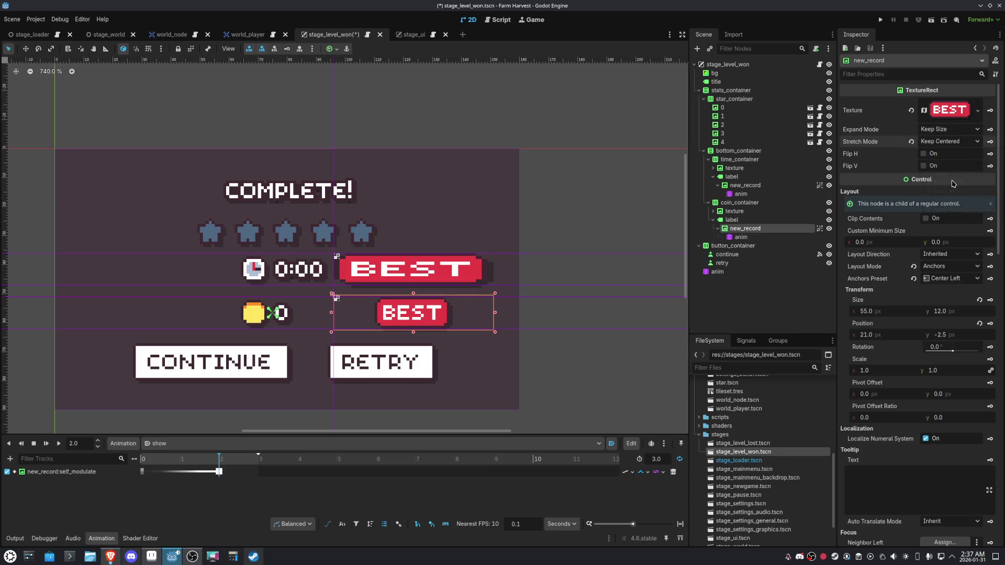
drag(495, 316, 388, 313)
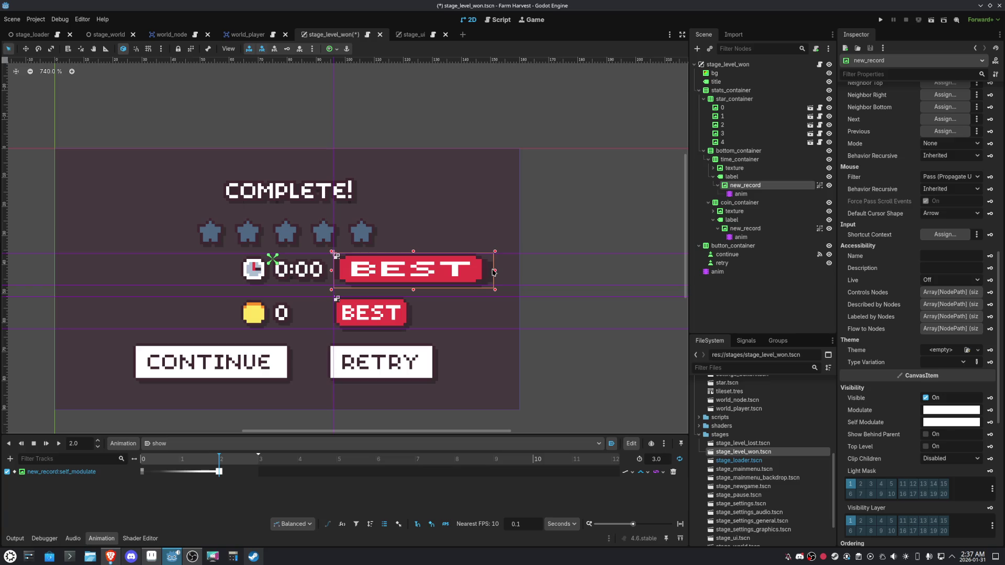
drag(496, 272, 377, 278)
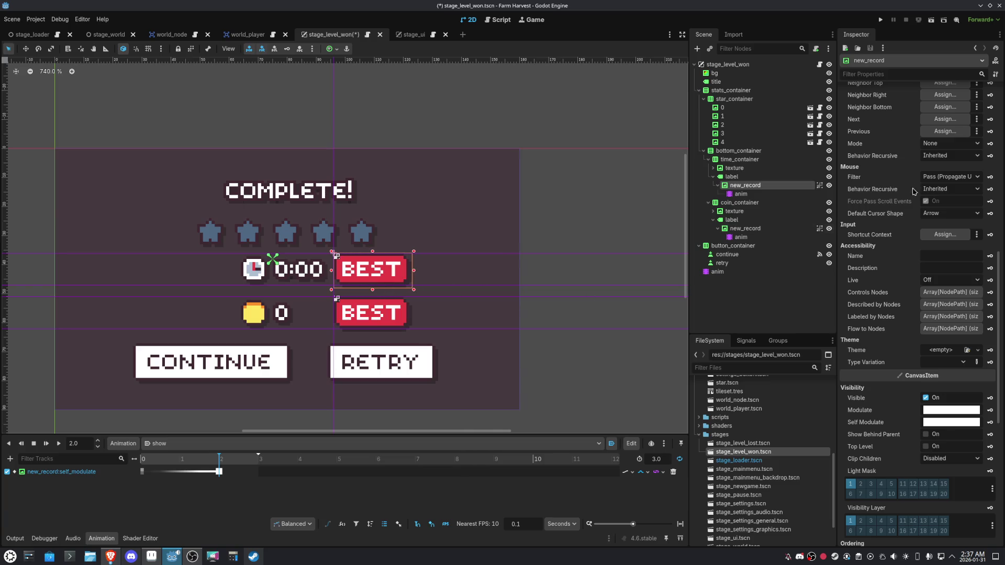
scroll(954, 136, up, 10)
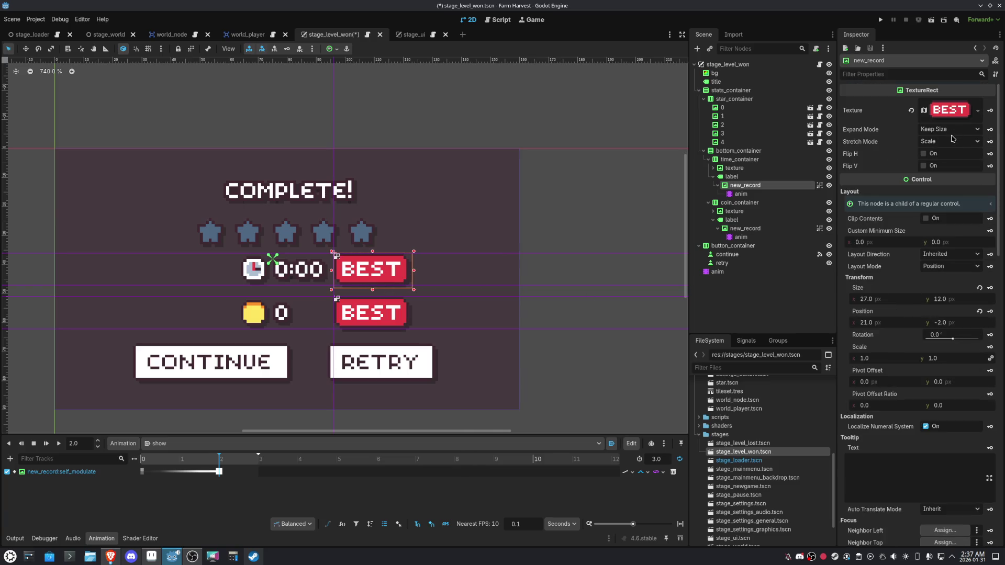
click(954, 141)
click(958, 181)
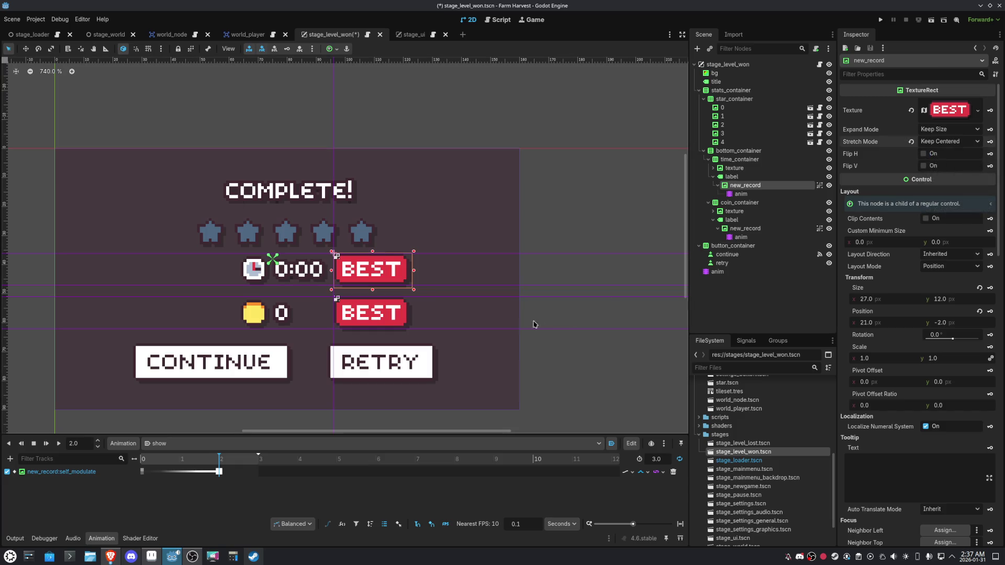
key(ctrl+s)
Nudge the lower BEST badge down half a pixel to align it, then save
scroll(409, 322, up, 2)
click(402, 319)
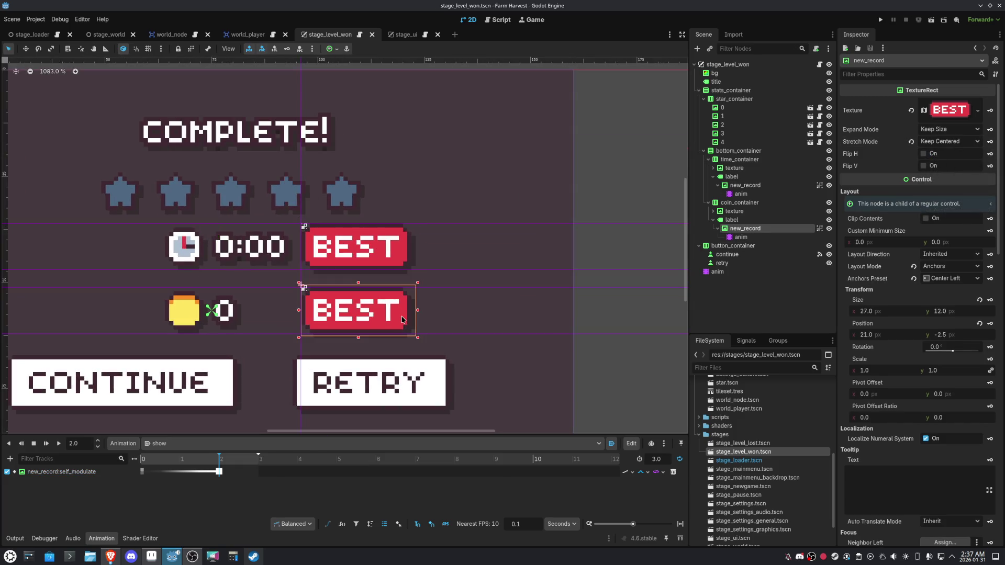
scroll(347, 313, up, 3)
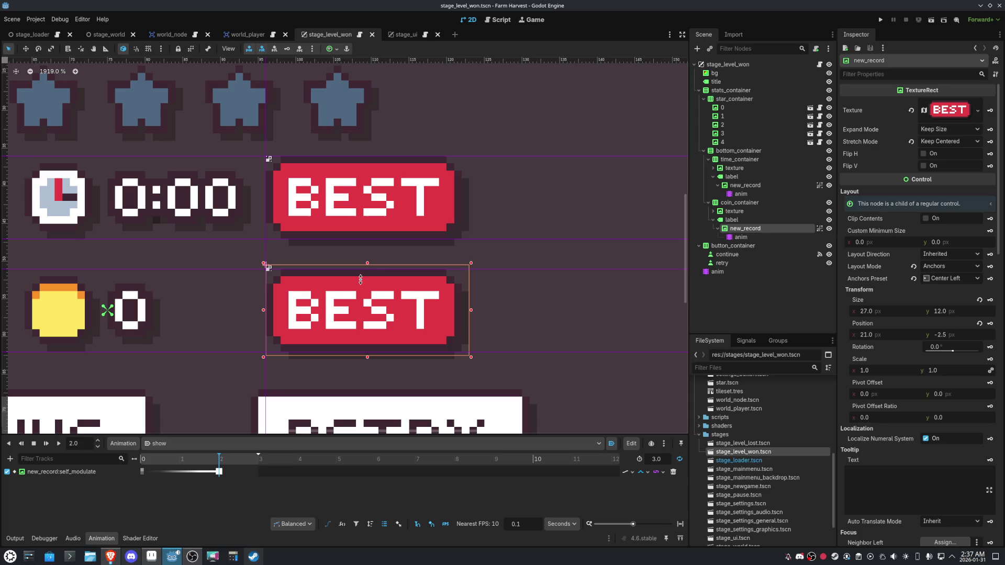
drag(368, 357, 368, 360)
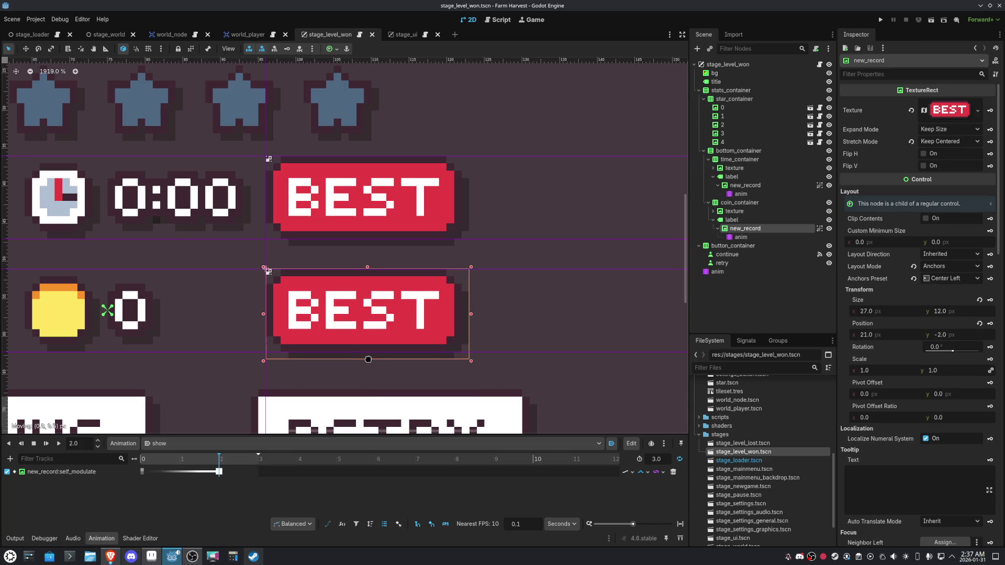
click(410, 201)
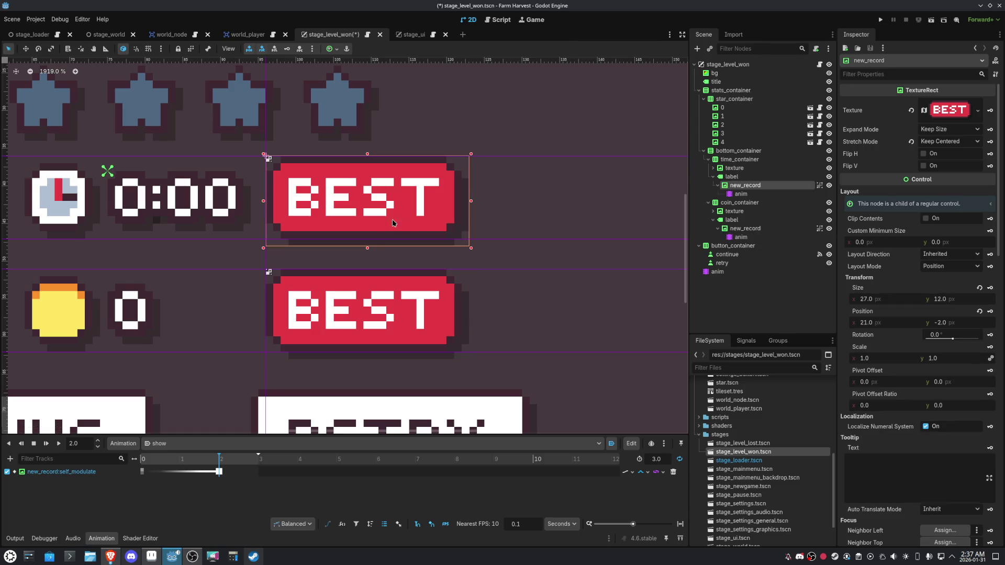
key(ctrl+s)
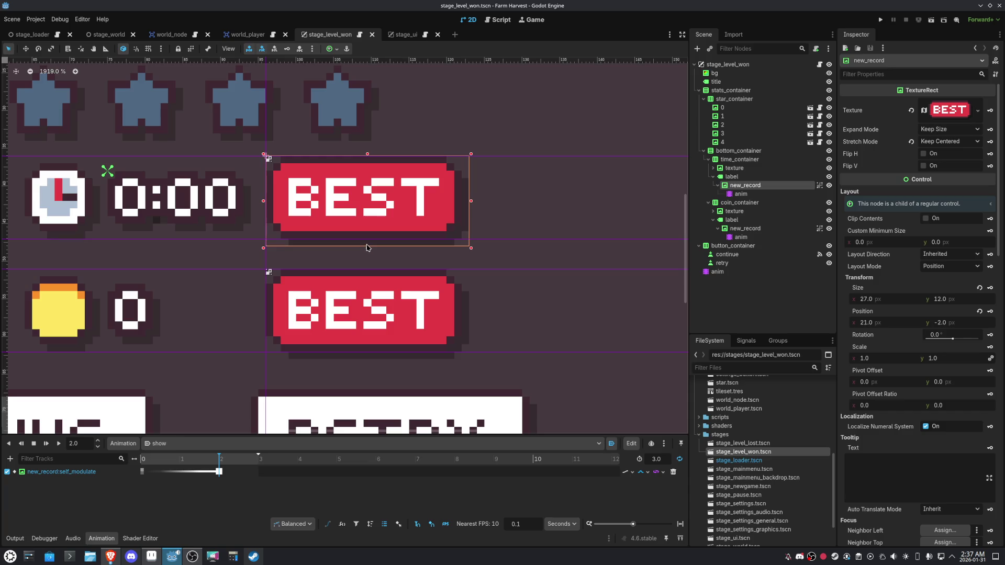
Drag the coin row's BEST badge node toward the star container in the scene tree
right_click(398, 262)
key(Escape)
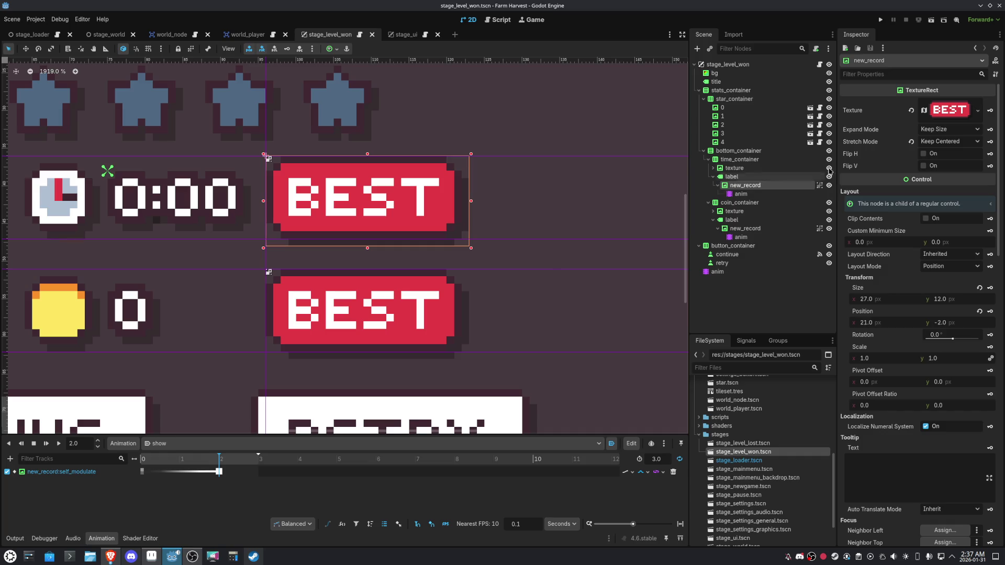
click(752, 234)
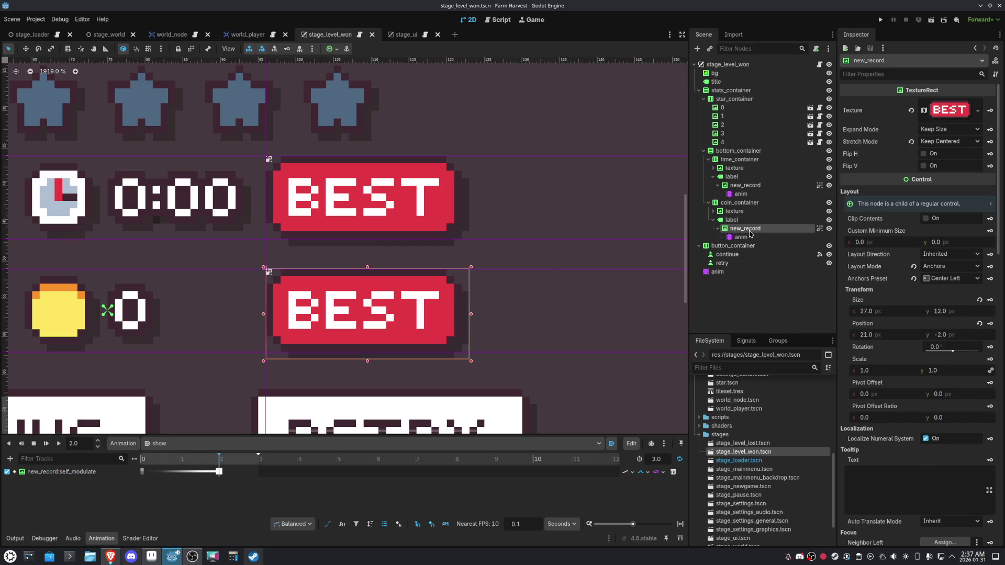
click(754, 187)
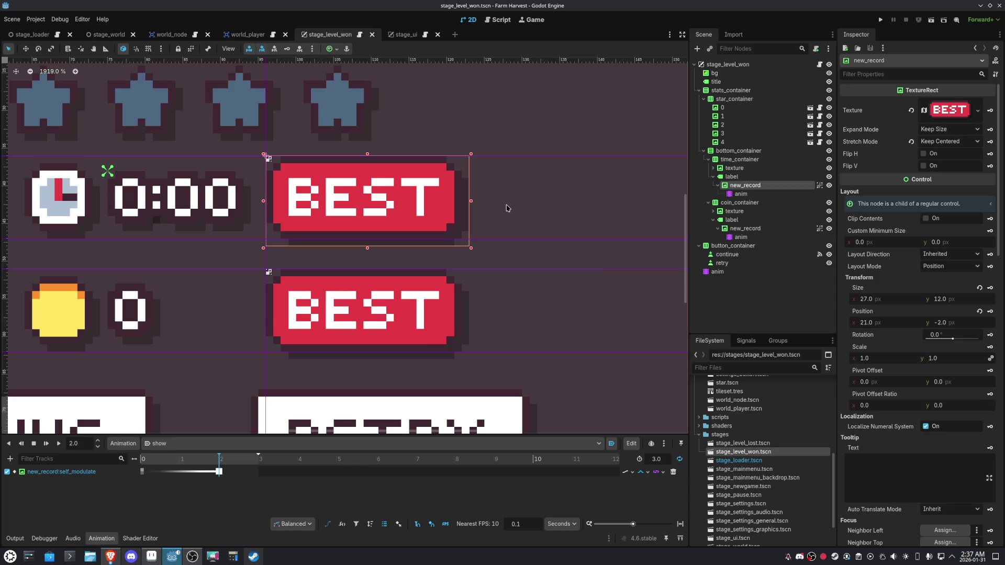
scroll(508, 207, down, 3)
scroll(508, 208, down, 4)
scroll(481, 199, up, 4)
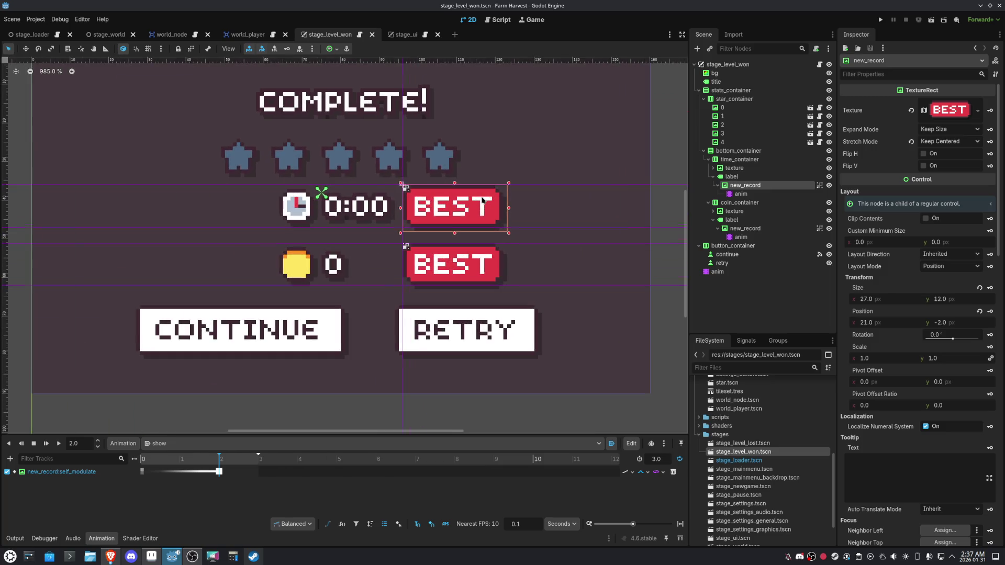
scroll(482, 200, up, 2)
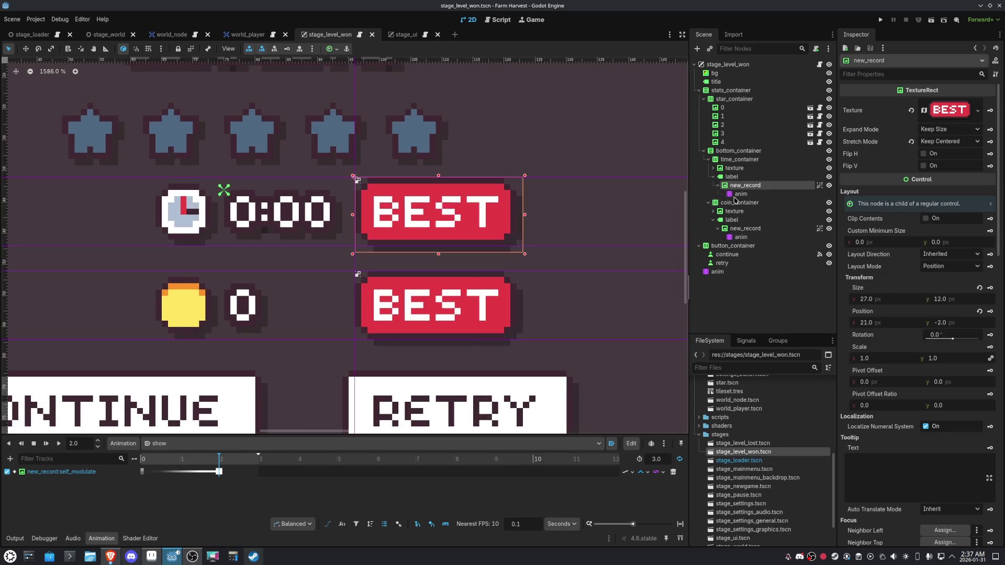
click(737, 229)
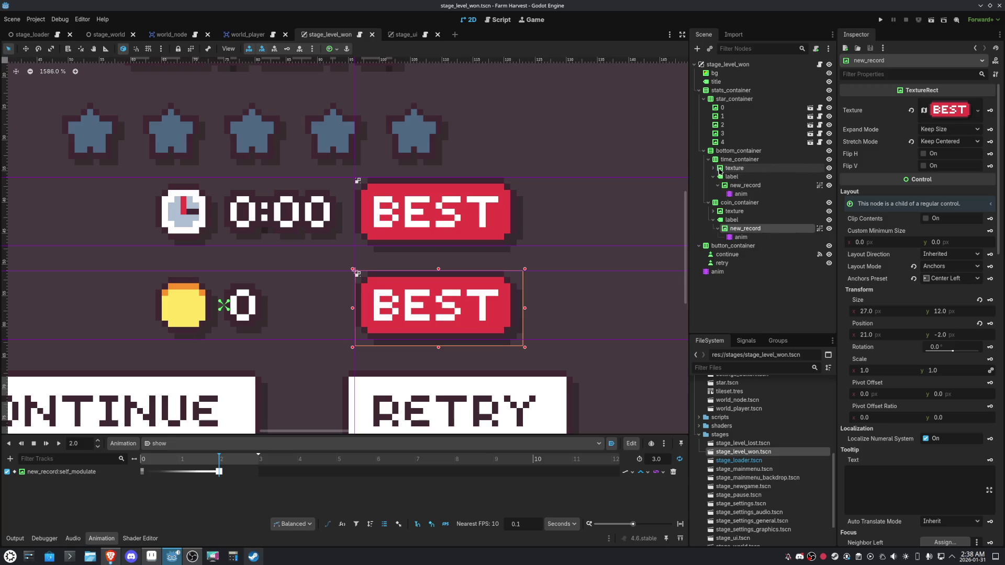
drag(733, 229, 752, 99)
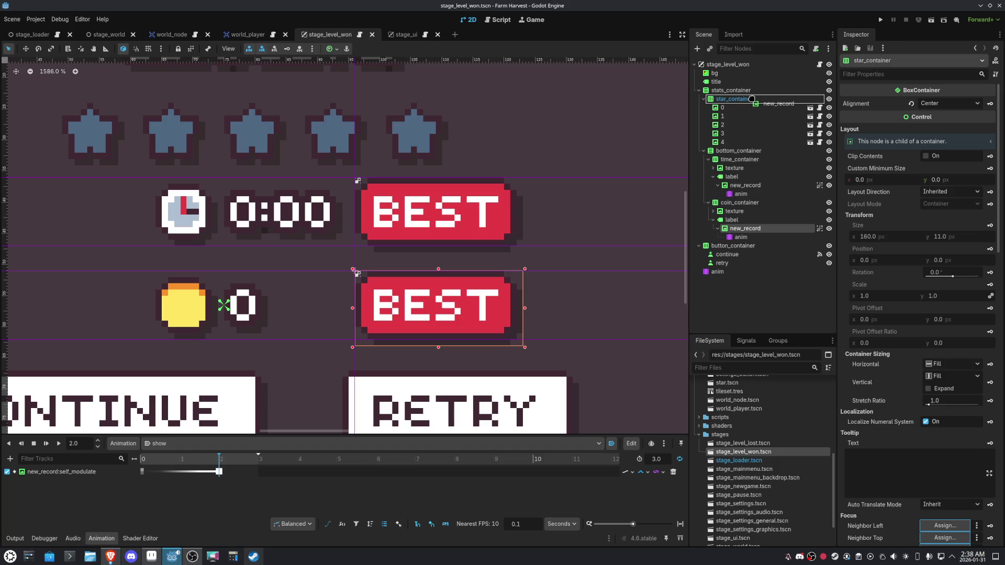
drag(752, 98, 747, 145)
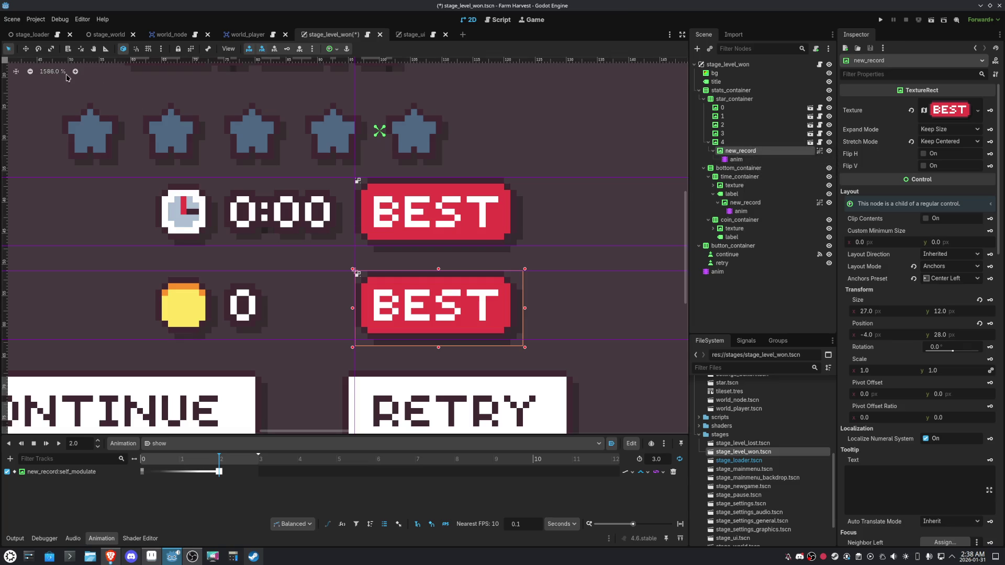
click(25, 49)
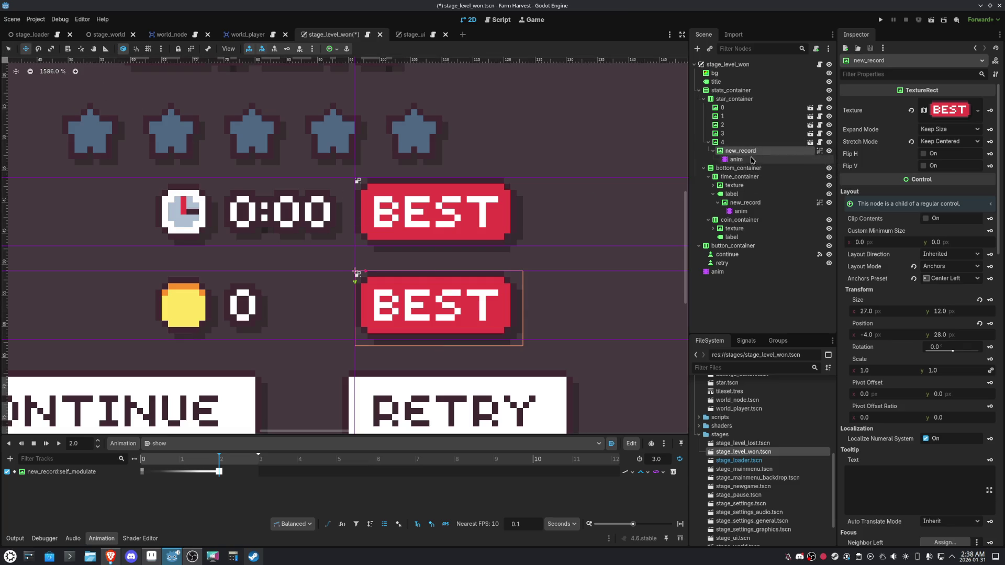
key(ctrl+z)
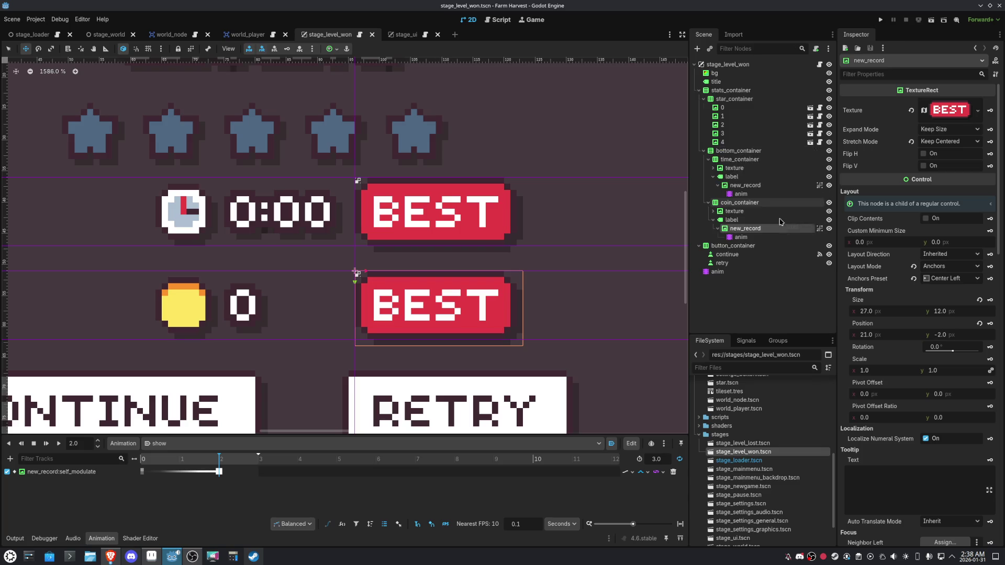
click(717, 92)
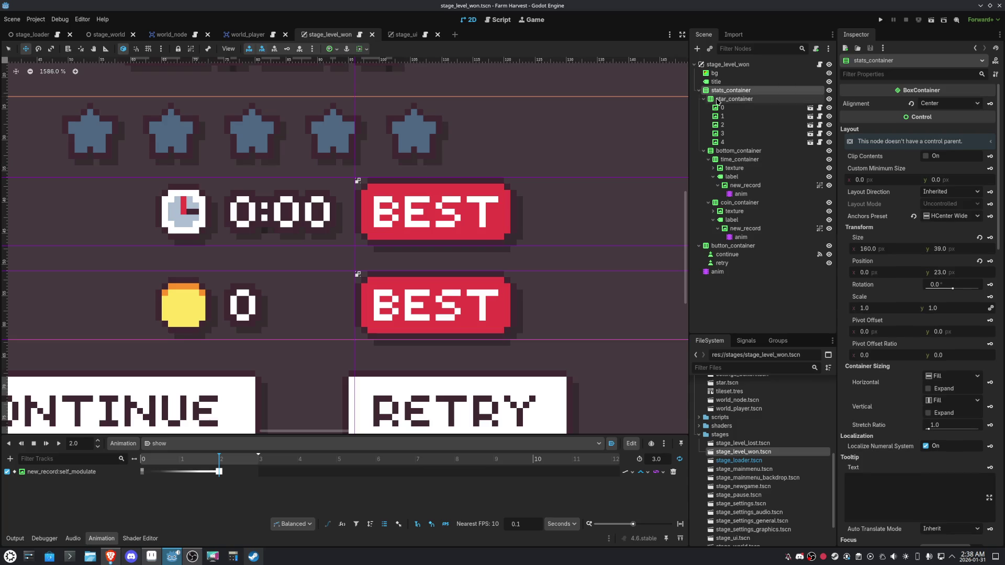
Rename the coin row's new_record node to texture_rect, then delete it and confirm
click(718, 99)
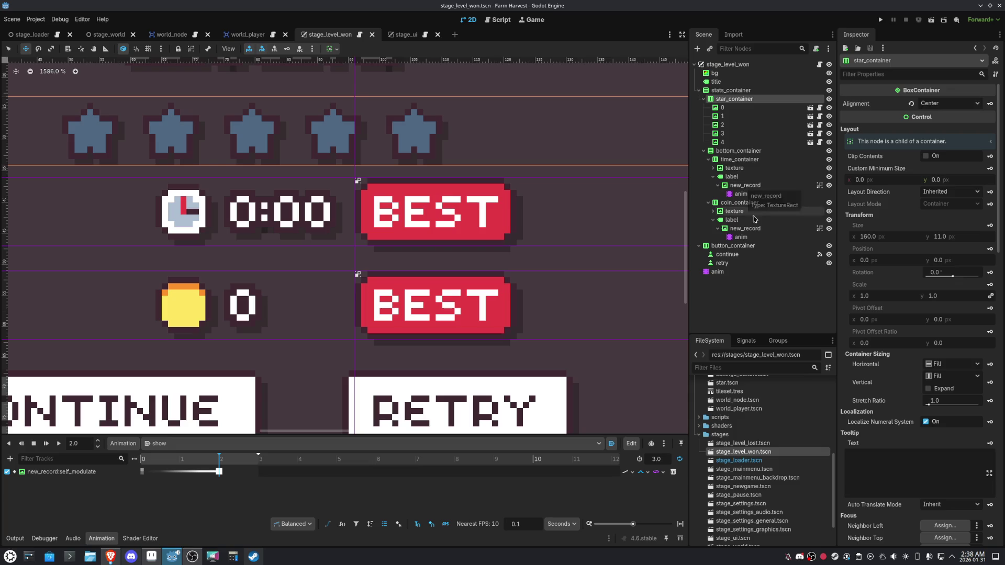
click(738, 230)
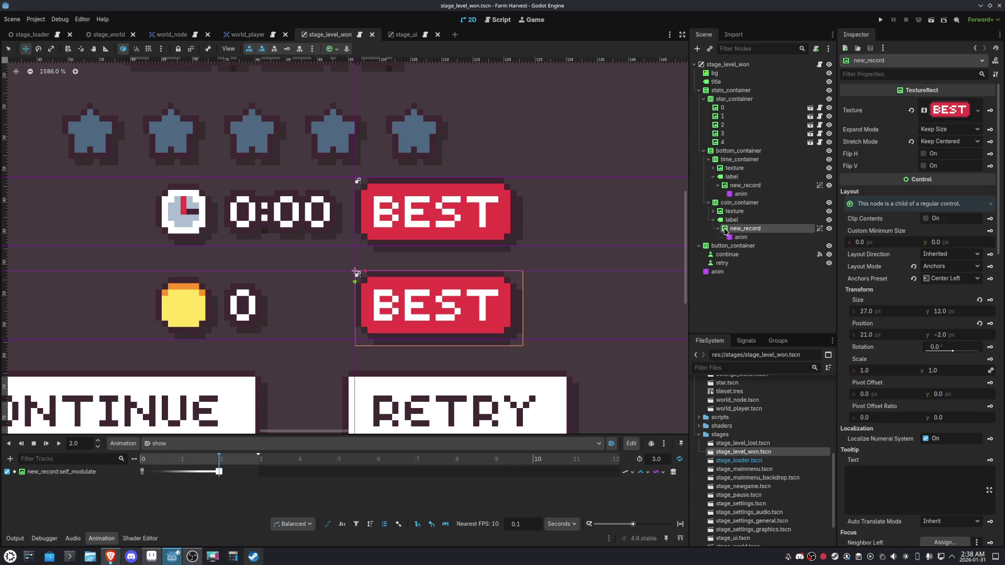
double_click(728, 232)
key(BackSpace)
key(Return)
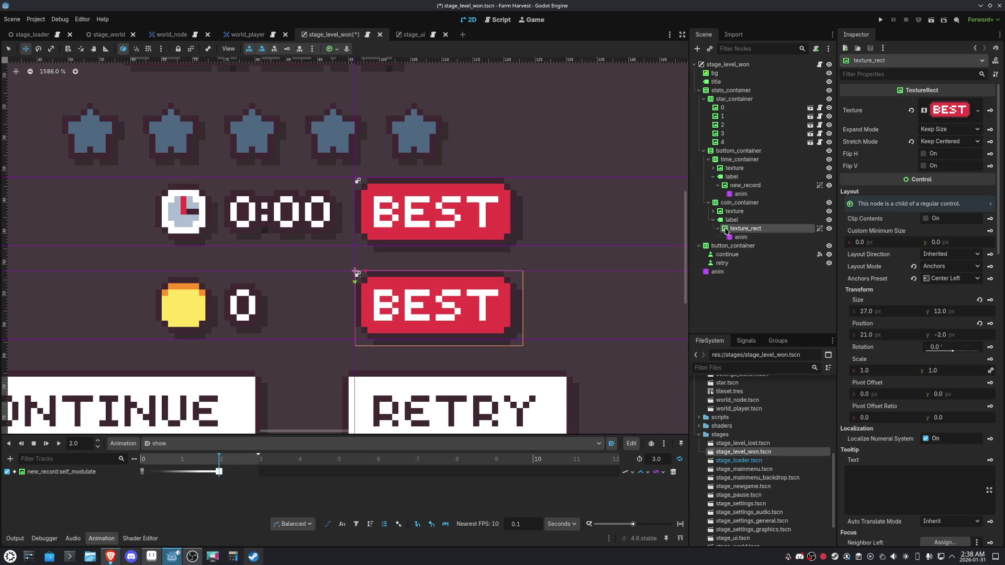
key(Delete)
click(474, 284)
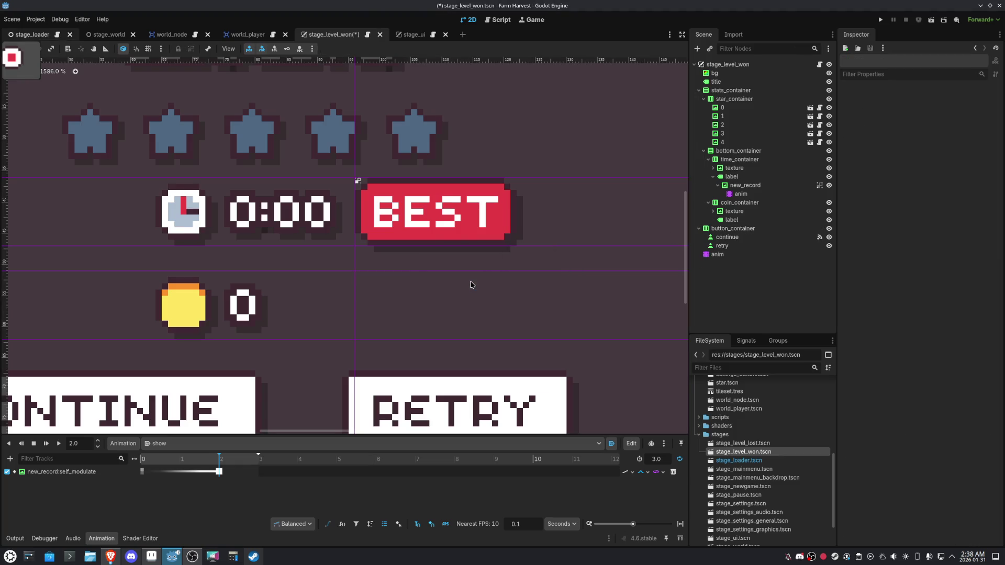
Zoom in on the badge and set bottom_container's Separation override to 2
scroll(472, 276, down, 2)
scroll(465, 260, down, 1)
mouse_move(464, 261)
mouse_down()
mouse_move(513, 285)
mouse_move(498, 284)
mouse_up()
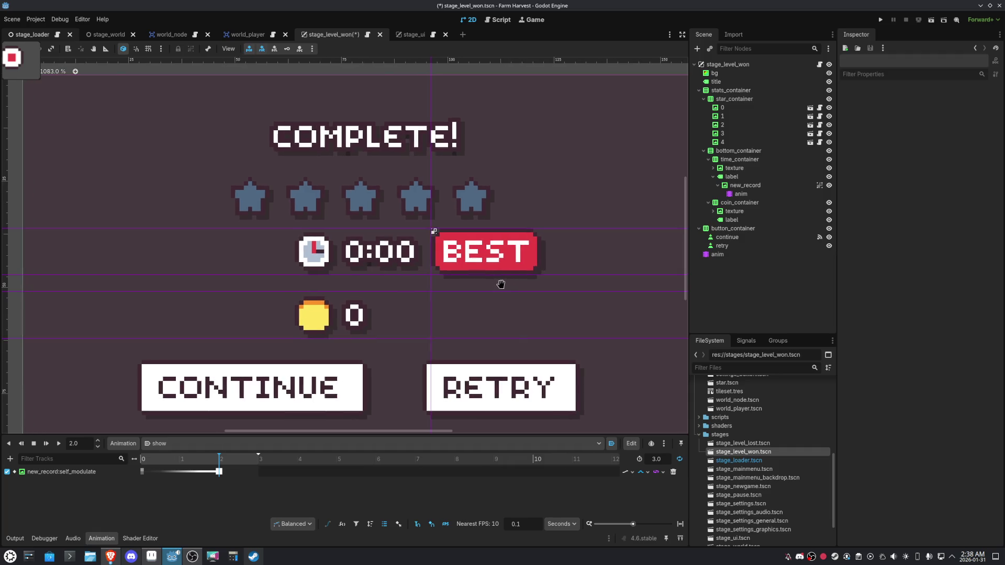
scroll(564, 257, up, 3)
scroll(564, 257, up, 2)
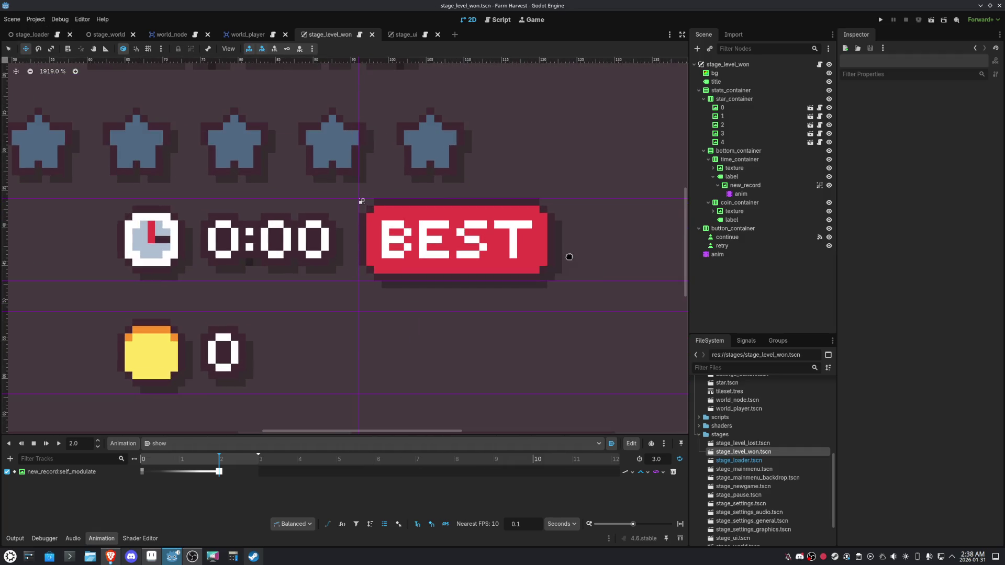
scroll(569, 257, down, 4)
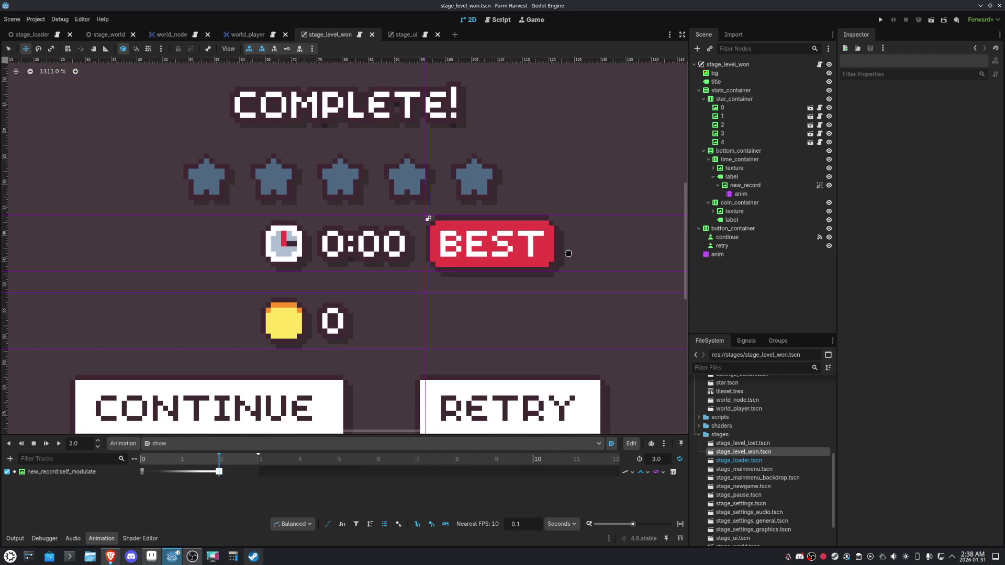
click(727, 152)
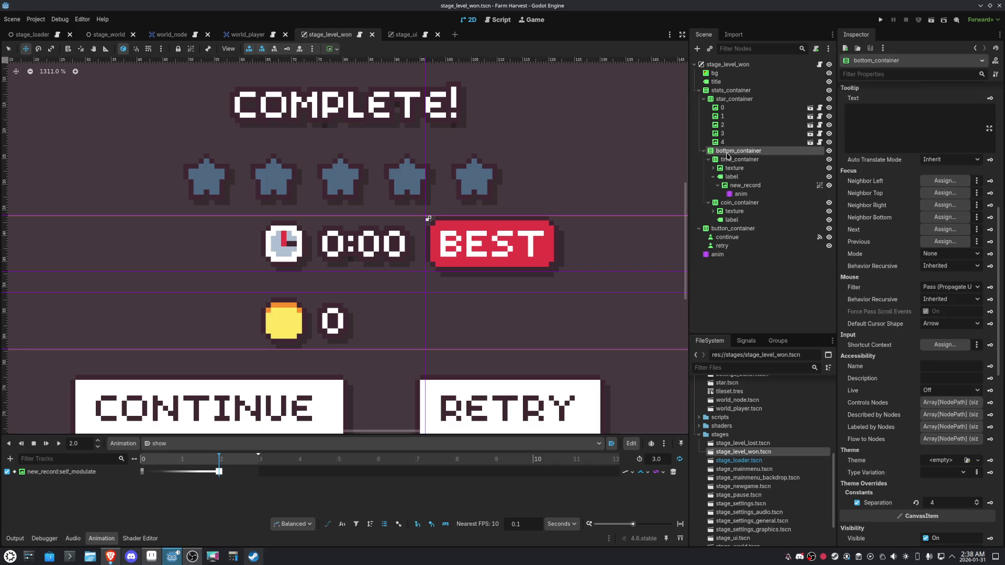
click(979, 506)
click(979, 506)
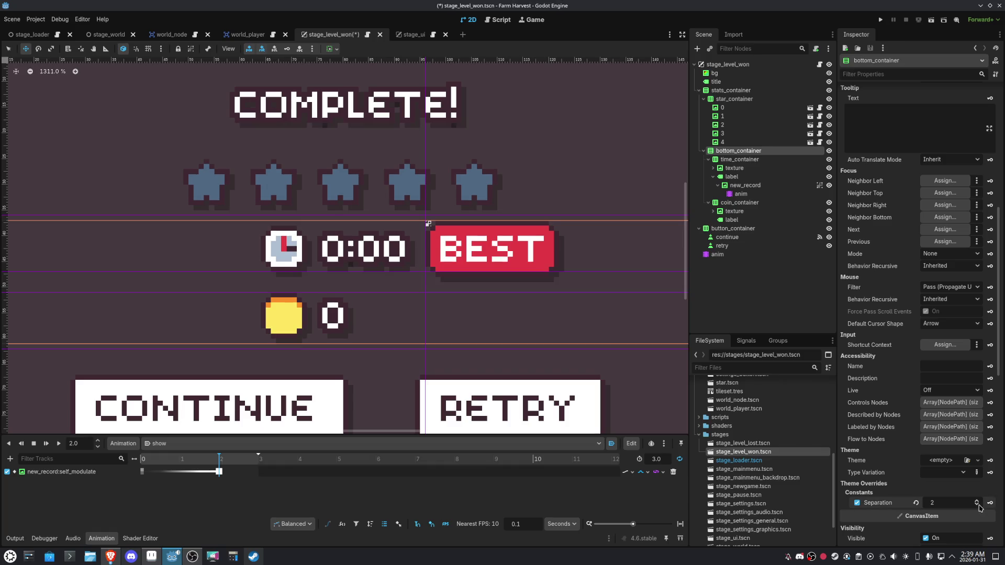
Collapse star_container's child stars, inspect stats_container, and save the scene
click(712, 99)
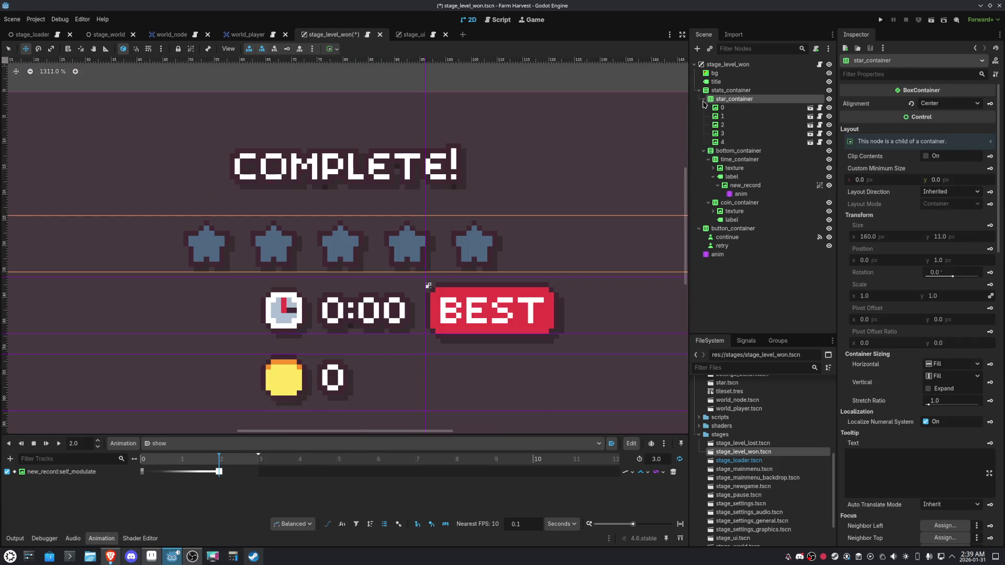
click(703, 101)
click(724, 100)
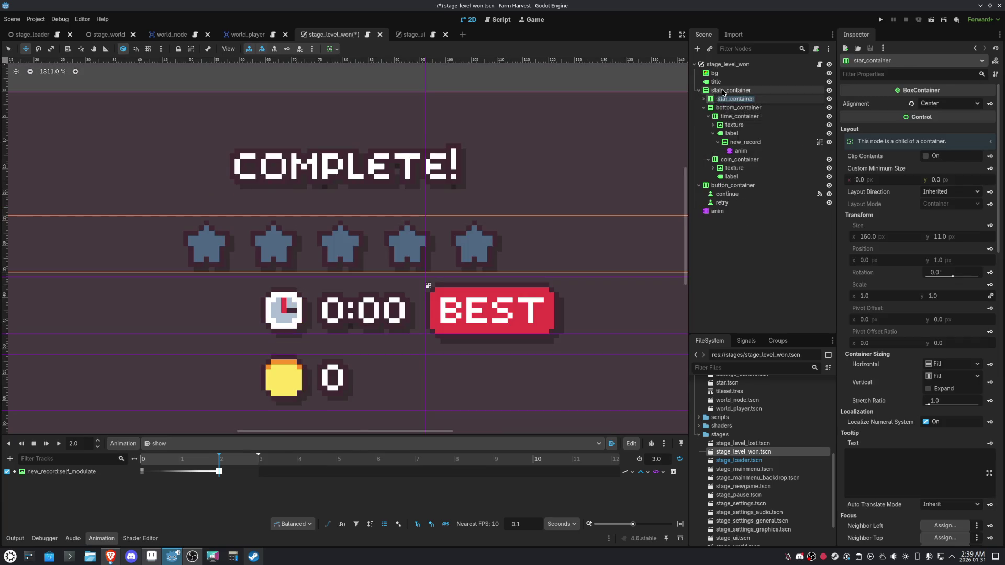
click(726, 92)
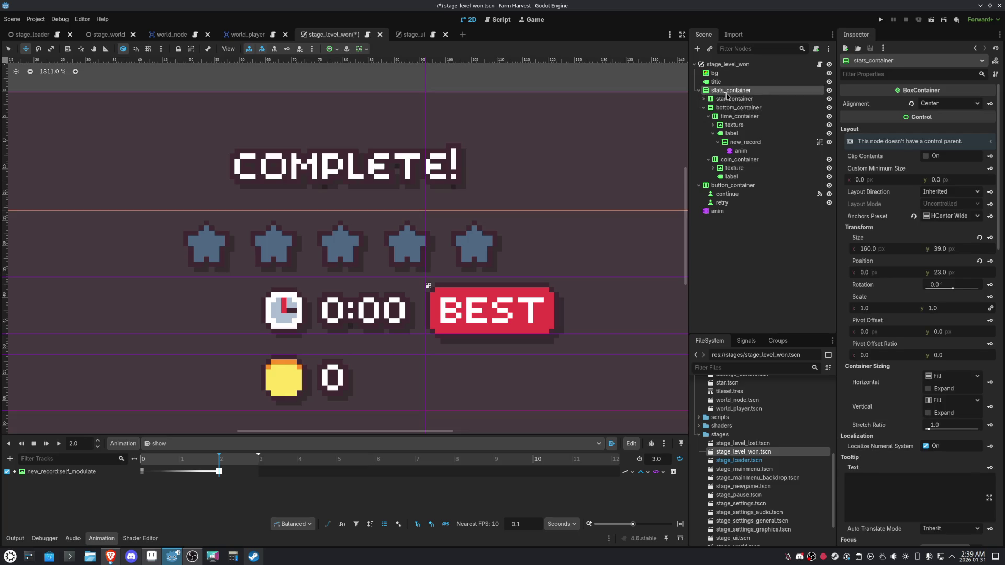
scroll(950, 427, down, 8)
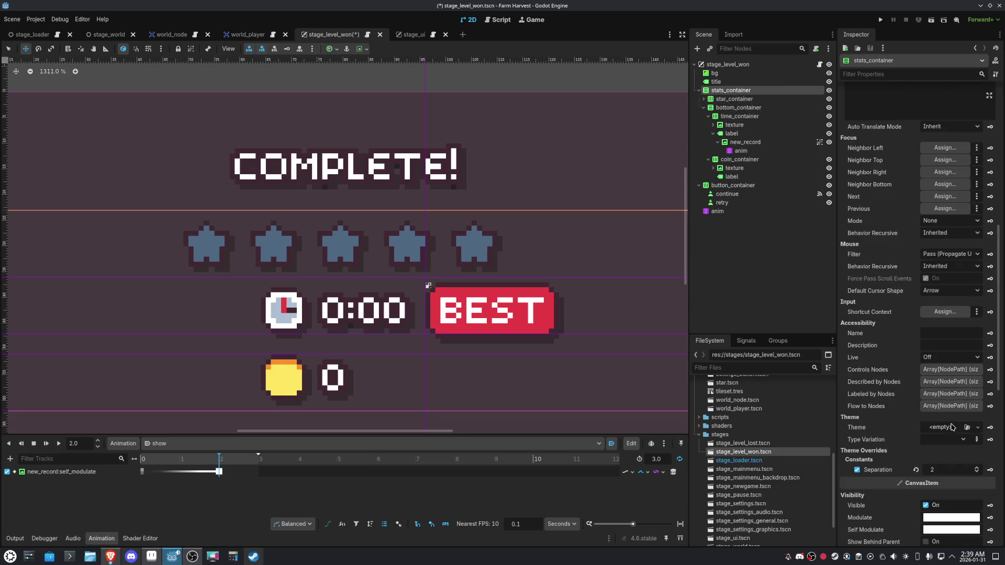
scroll(503, 198, down, 5)
key(ctrl+s)
Add guides at 49 px and along the BEST badge's top and bottom edges, save, then open stage_level_won.gd
scroll(444, 203, up, 5)
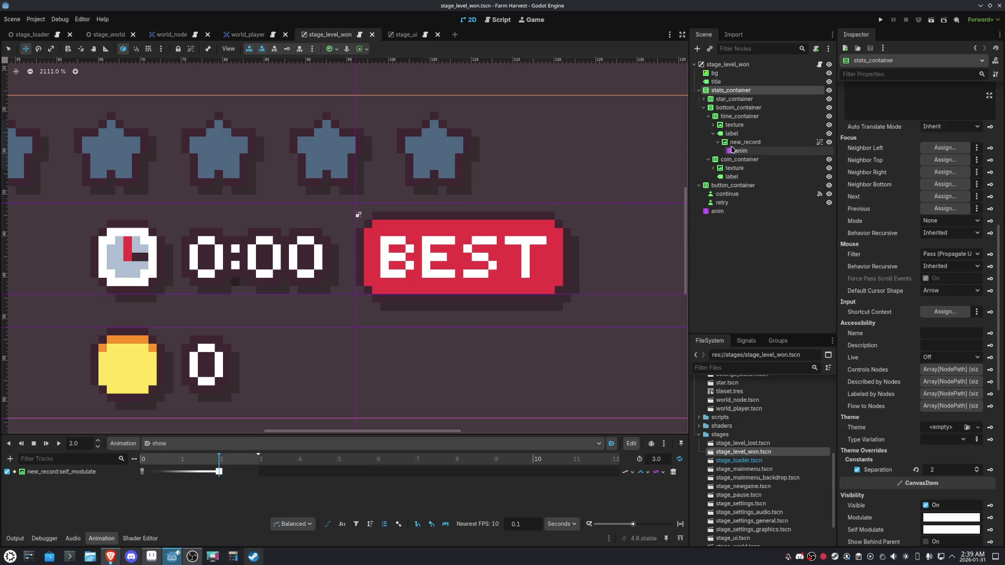
scroll(448, 277, down, 2)
drag(6, 320, 16, 280)
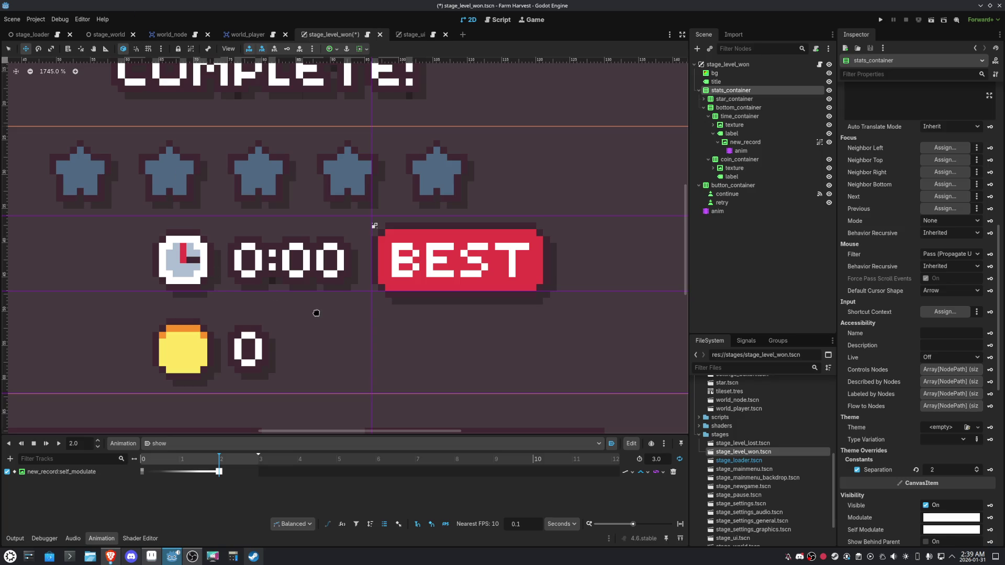
click(746, 142)
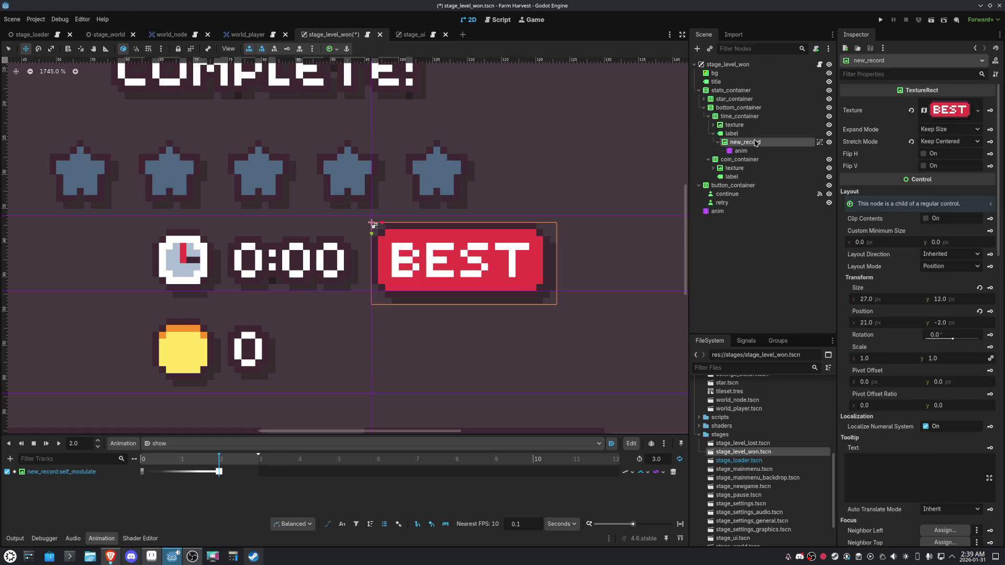
drag(5, 217, 4, 222)
drag(4, 291, 4, 297)
key(ctrl+s)
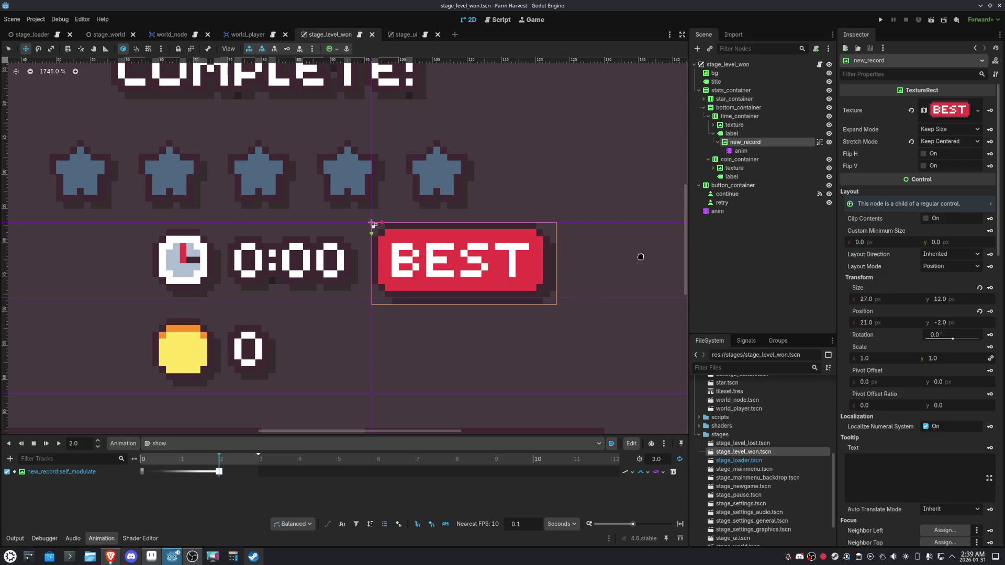
click(820, 63)
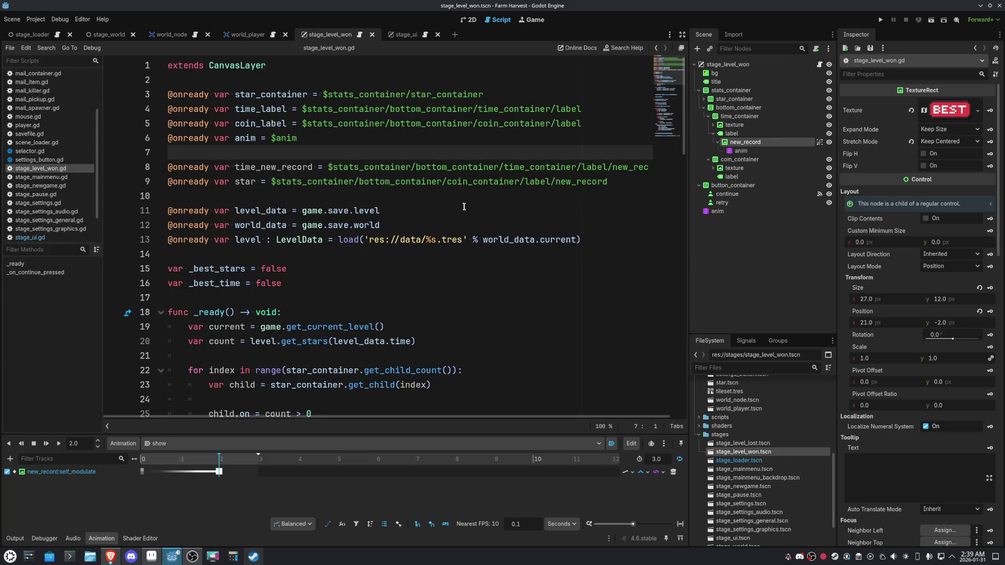
Add an 'if _best_time:' block with 'pass' after the best-result checks
scroll(449, 279, down, 1)
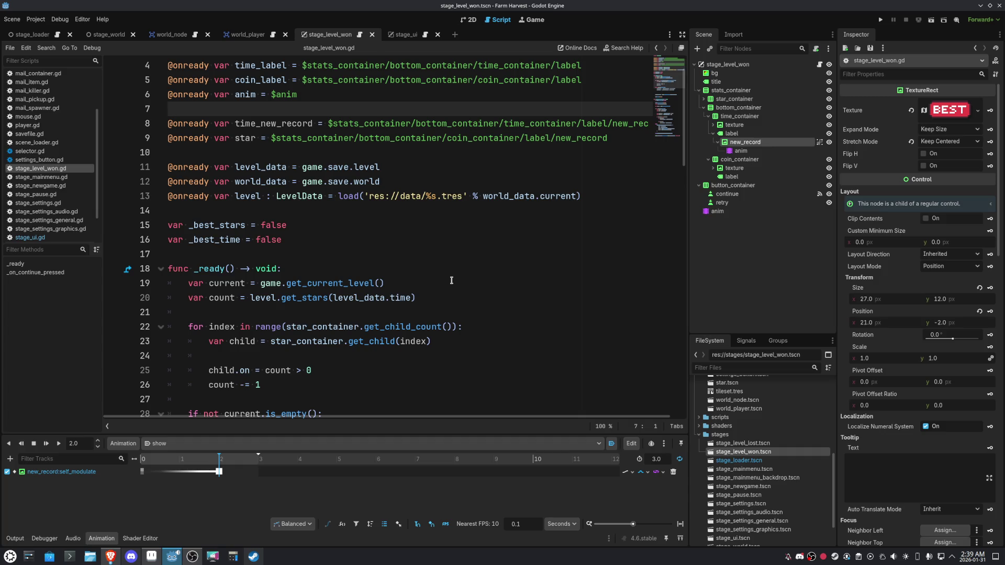
double_click(213, 239)
scroll(444, 265, down, 2)
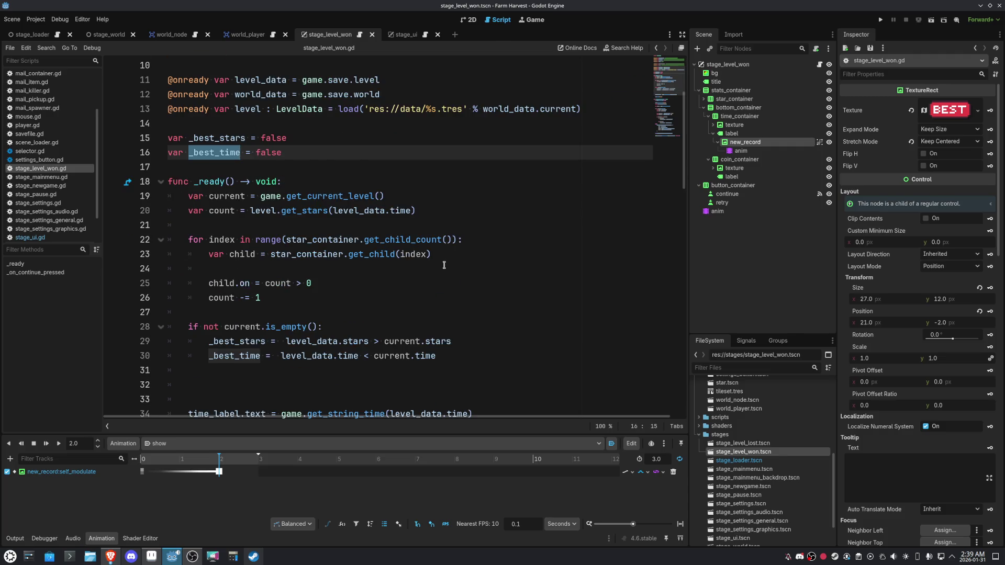
scroll(444, 266, down, 1)
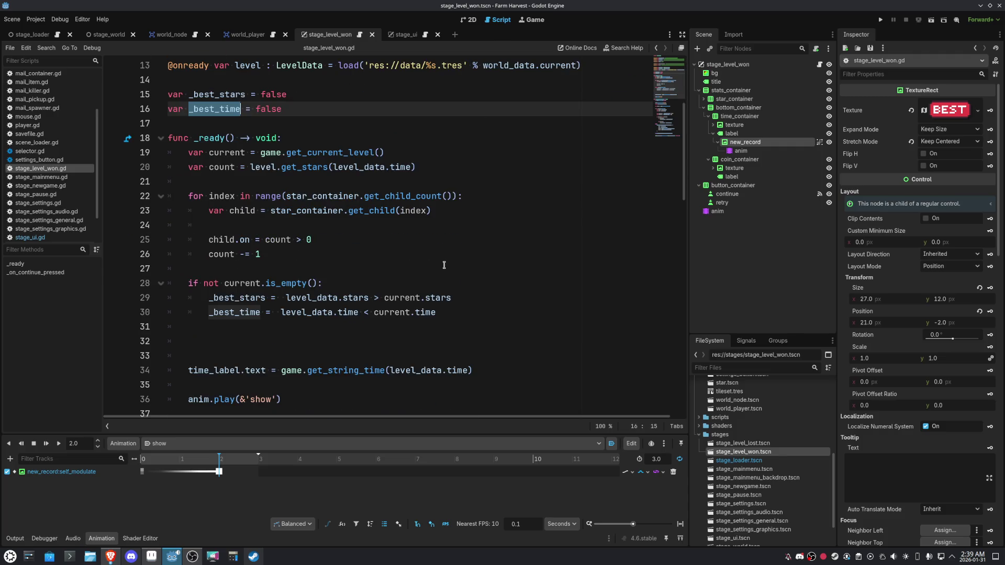
click(250, 339)
text(if _best_time)
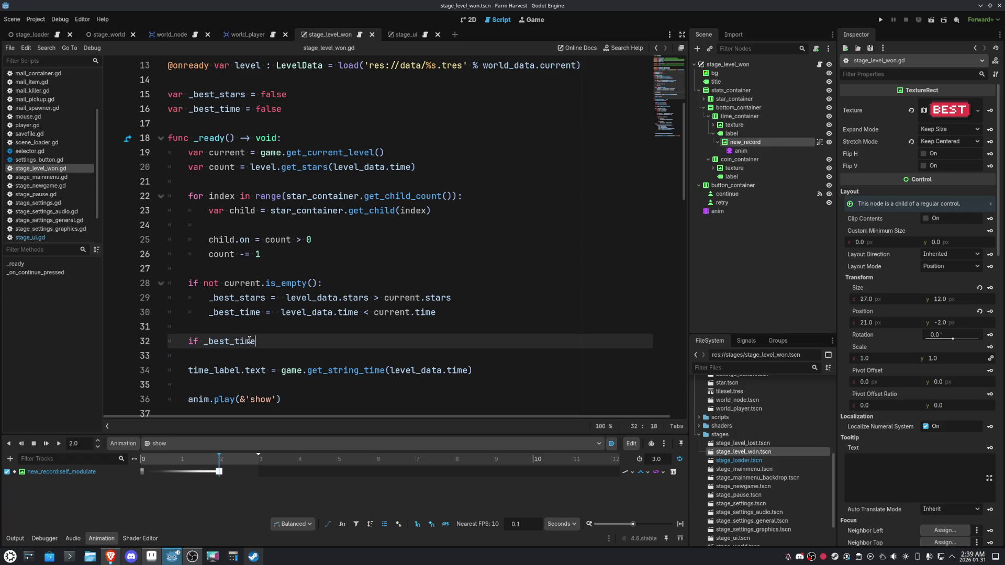
text(:)
key(Return)
text(pass)
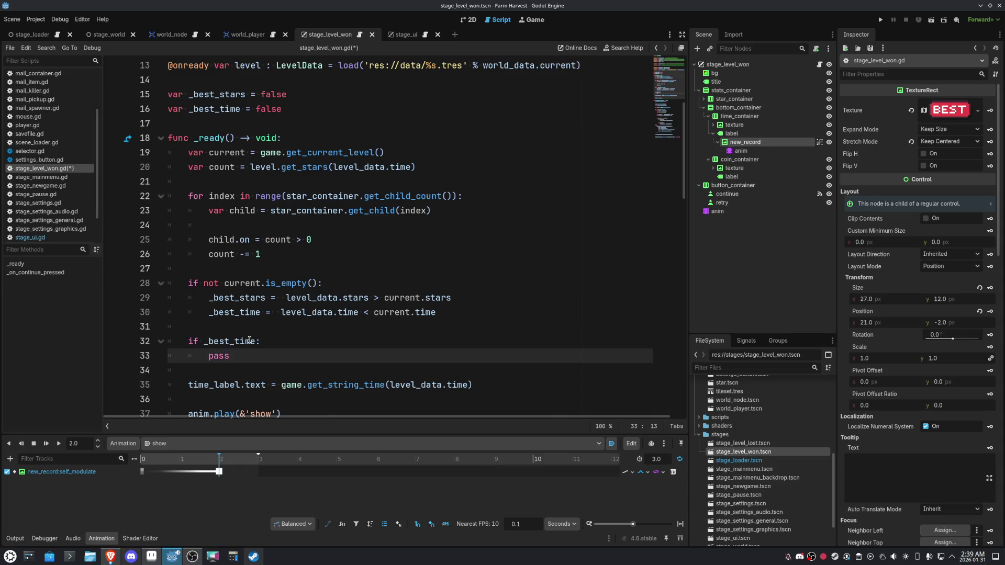
Delete the unused star variable line and move time_new_record above anim
scroll(296, 346, up, 4)
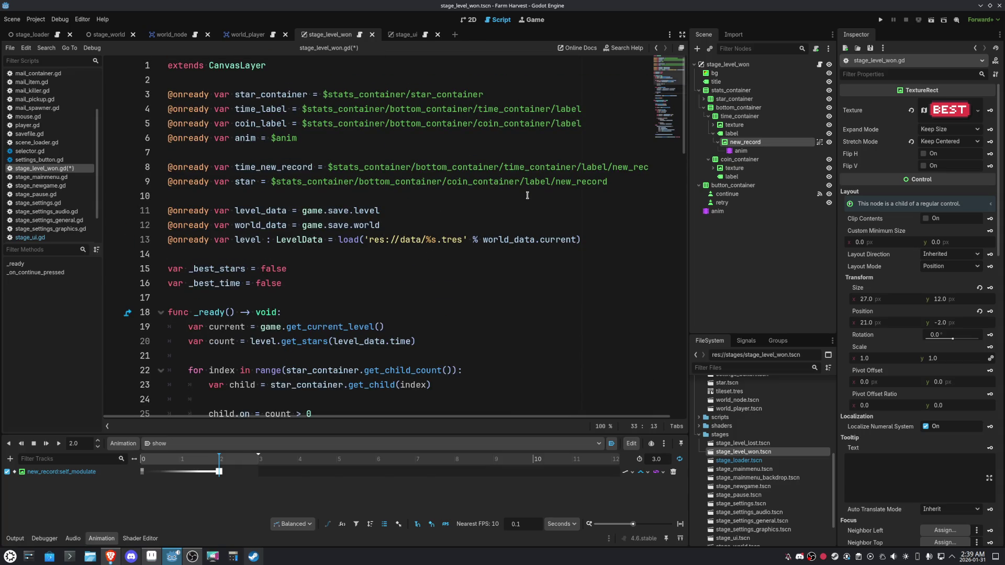
click(618, 181)
key(ctrl+shift+k)
key(Up)
key(alt+Up)
key(alt+Up)
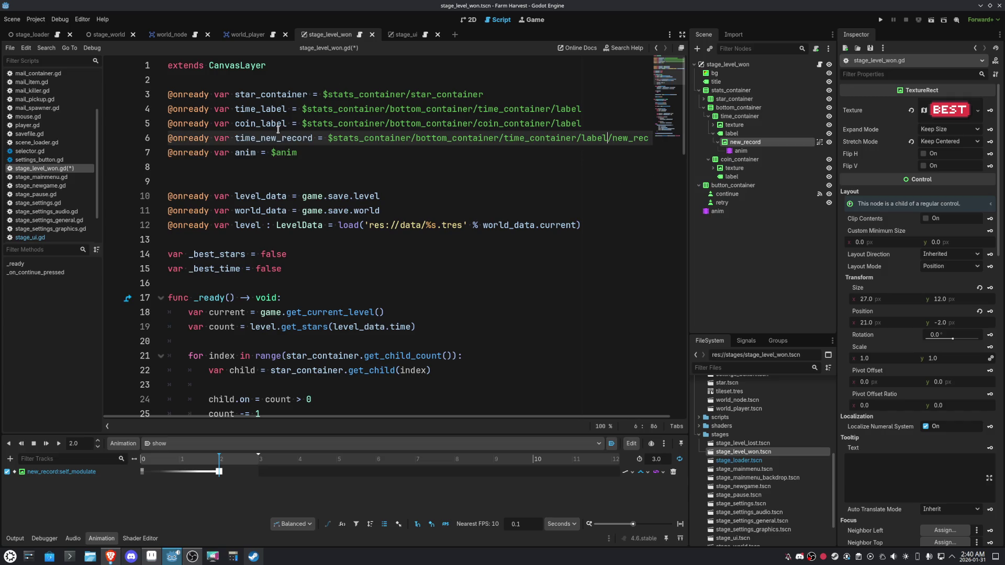
double_click(276, 138)
Replace 'pass' with 'time_new_record.visible = _best_time'
scroll(443, 240, down, 2)
scroll(443, 241, down, 2)
double_click(225, 340)
text(time_new_record)
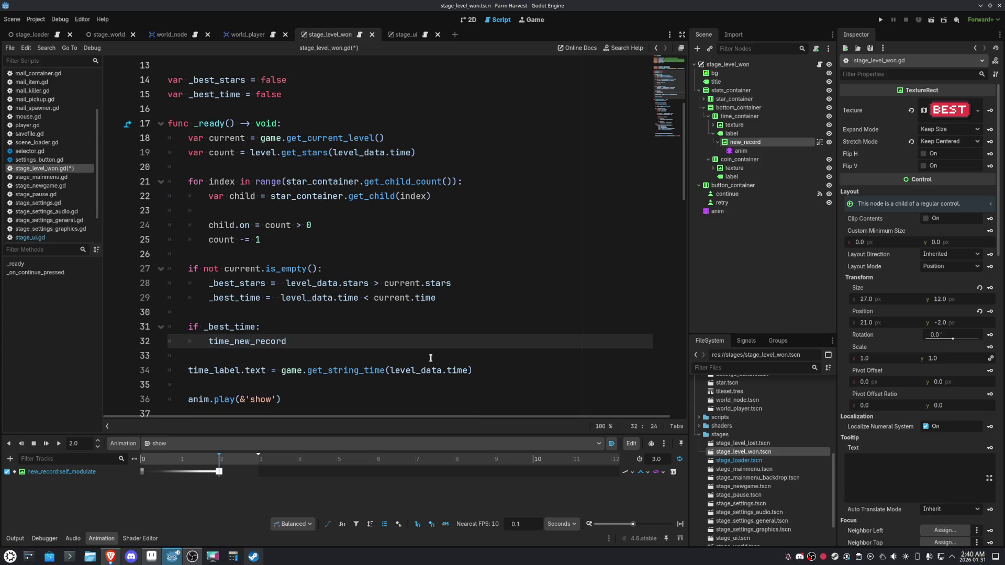
text(.vis)
key(Down)
key(Down)
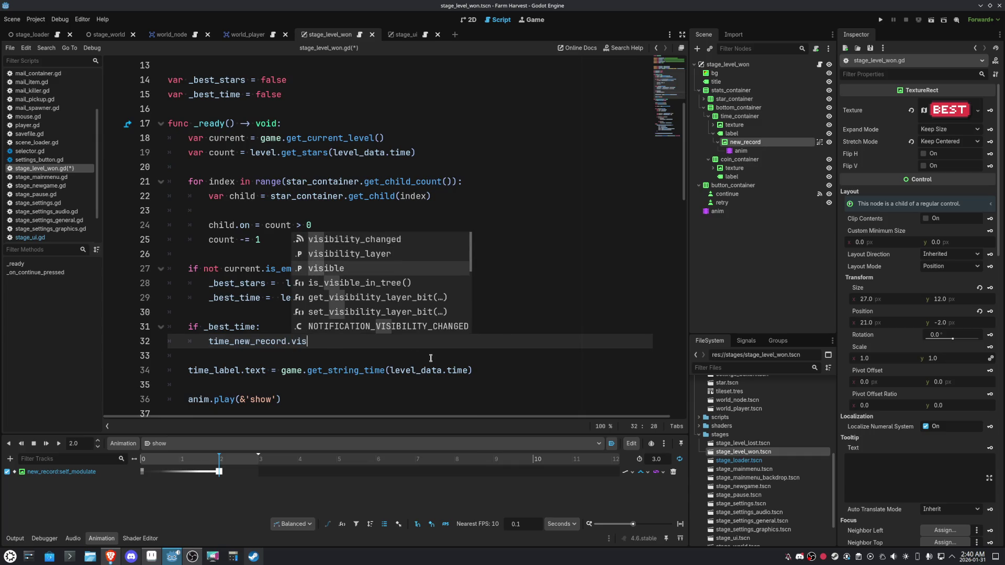
key(Return)
text(=)
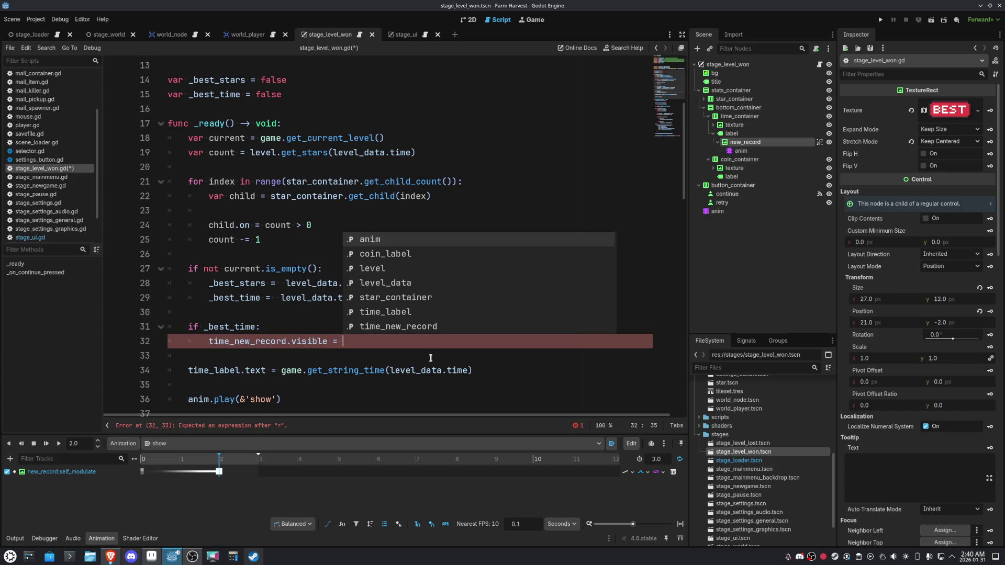
key(Escape)
text(_best_time)
Remove the if line, unindent the visibility assignment, delete the empty line, and save the script
click(299, 321)
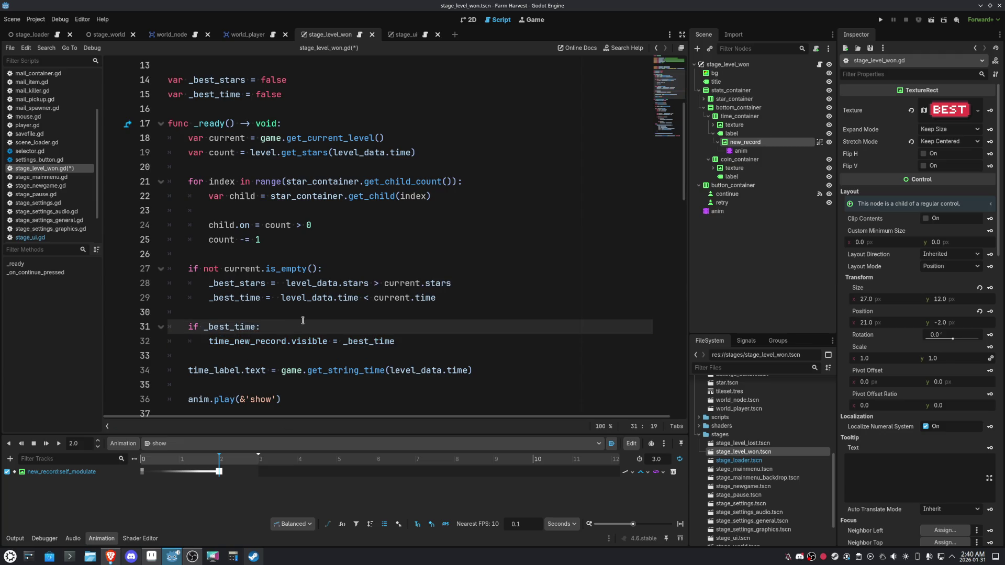
key(ctrl+shift+k)
key(shift+Tab)
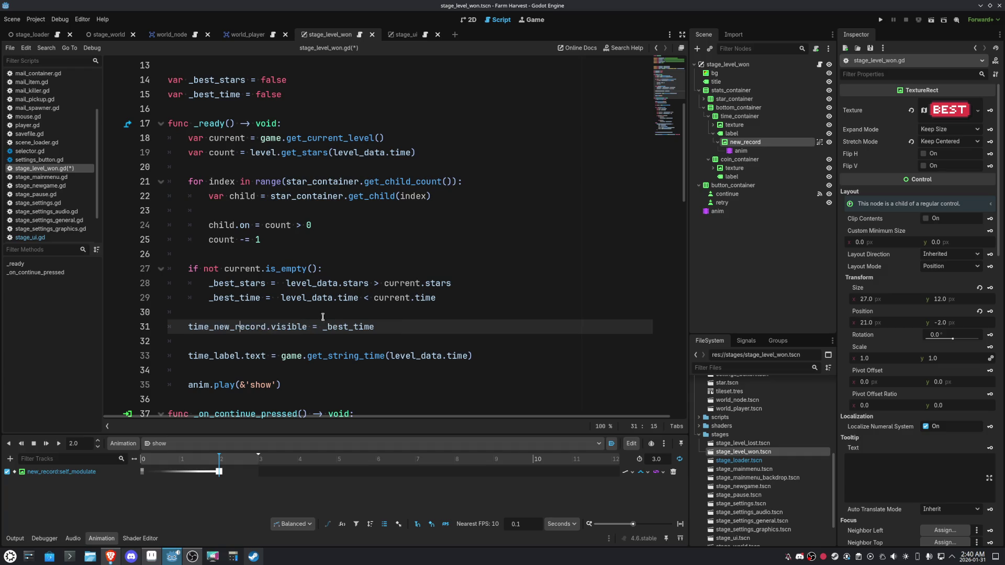
click(334, 341)
key(BackSpace)
key(BackSpace)
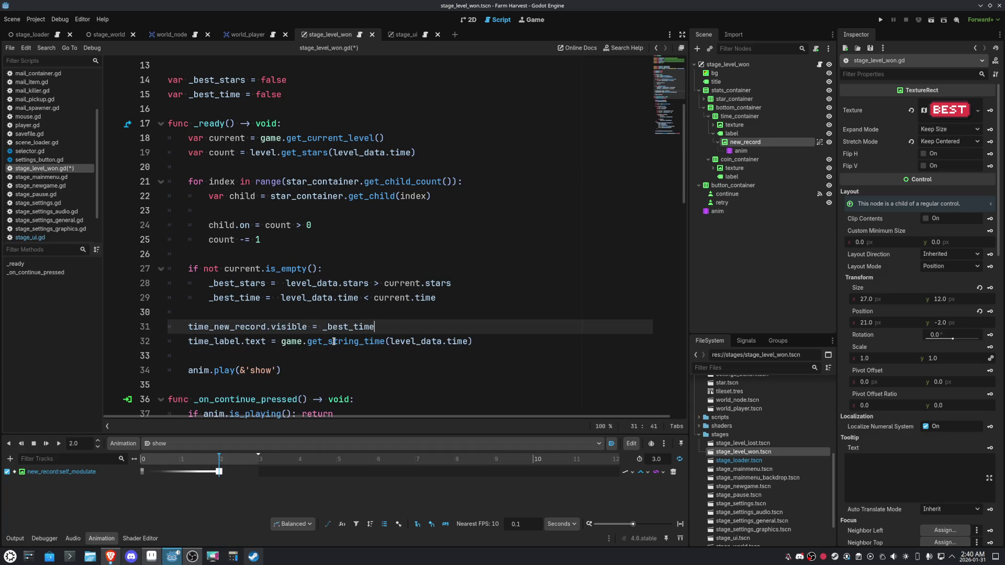
key(ctrl+s)
click(399, 313)
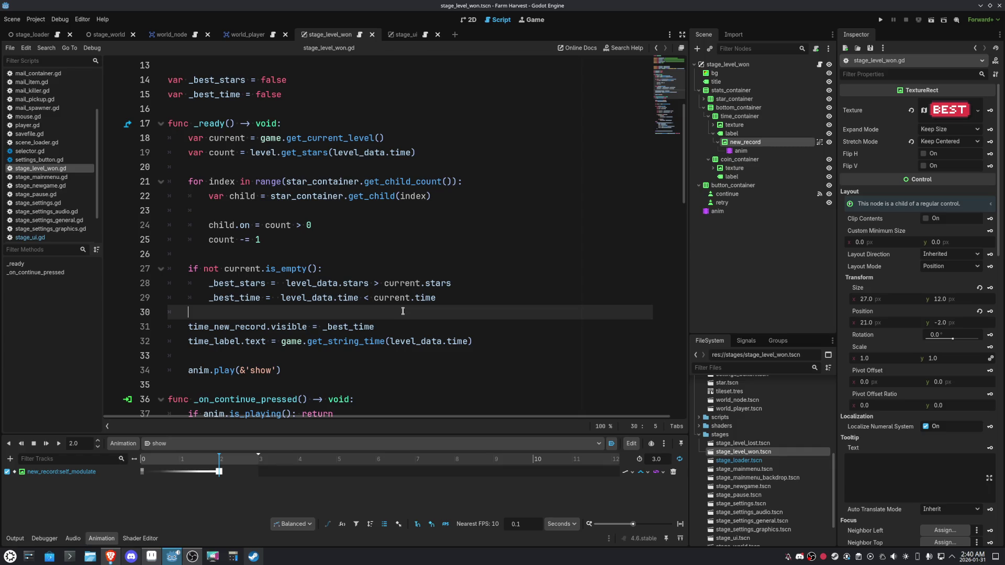
Save the scene from the 2D view and go back to the script
click(474, 20)
key(ctrl+s)
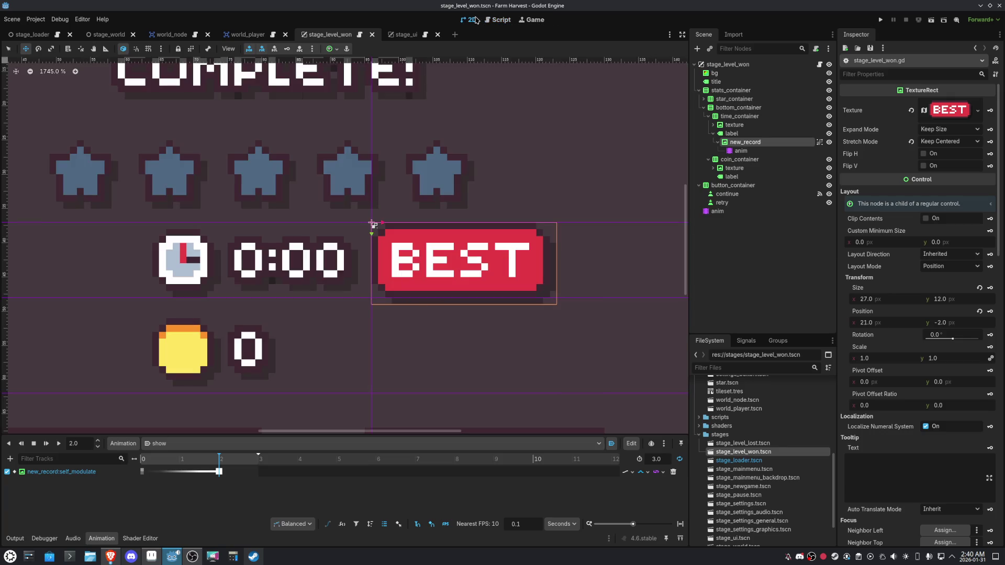
click(498, 20)
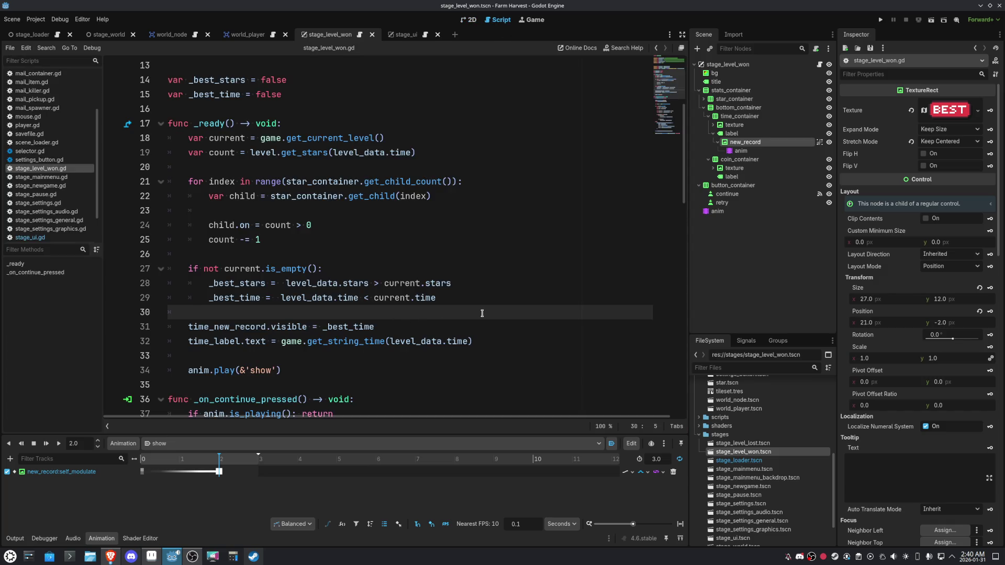
Rename best_stars and best_time on line 45 to _best_stars and _best_time
scroll(483, 313, up, 4)
scroll(229, 167, down, 12)
click(228, 167)
text(_best_stars or _best_time:)
click(301, 167)
text(_stars or _best_time:)
click(482, 138)
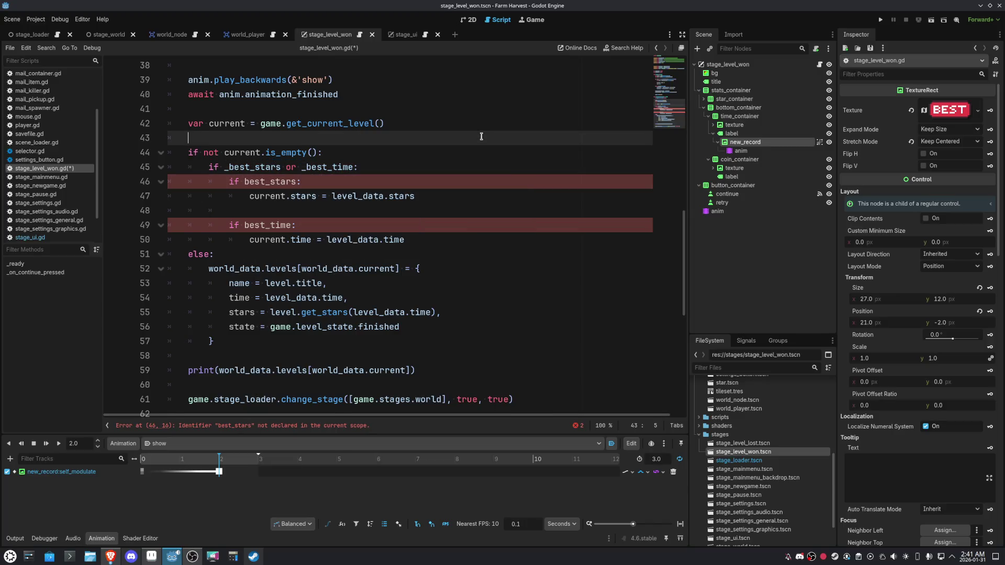
Add underscores to best_stars on line 46 and best_time on line 49, then save
click(244, 182)
text(_)
click(245, 225)
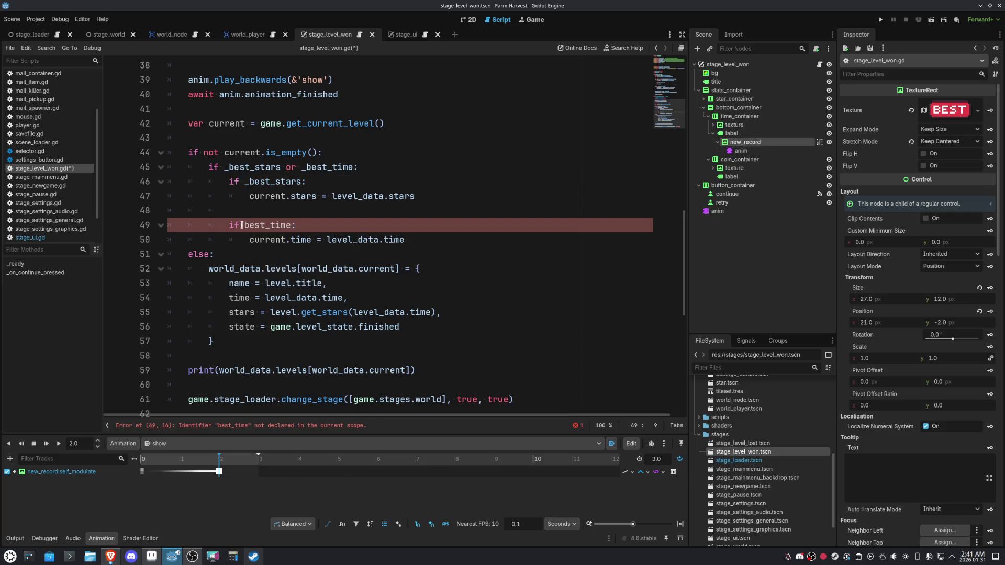
text(_)
click(467, 163)
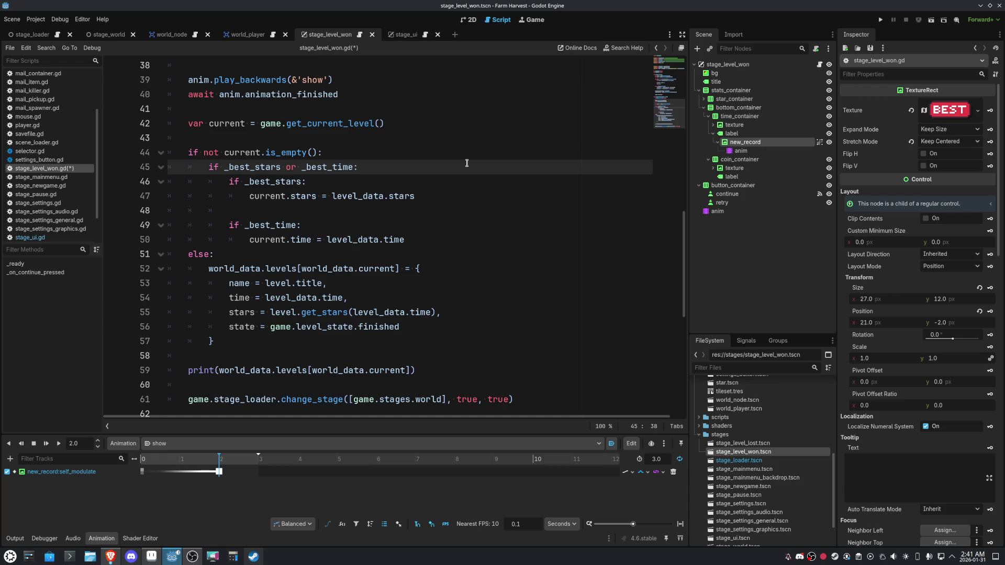
key(ctrl+s)
Review the script, placing the caret at the end of line 31
scroll(463, 194, up, 1)
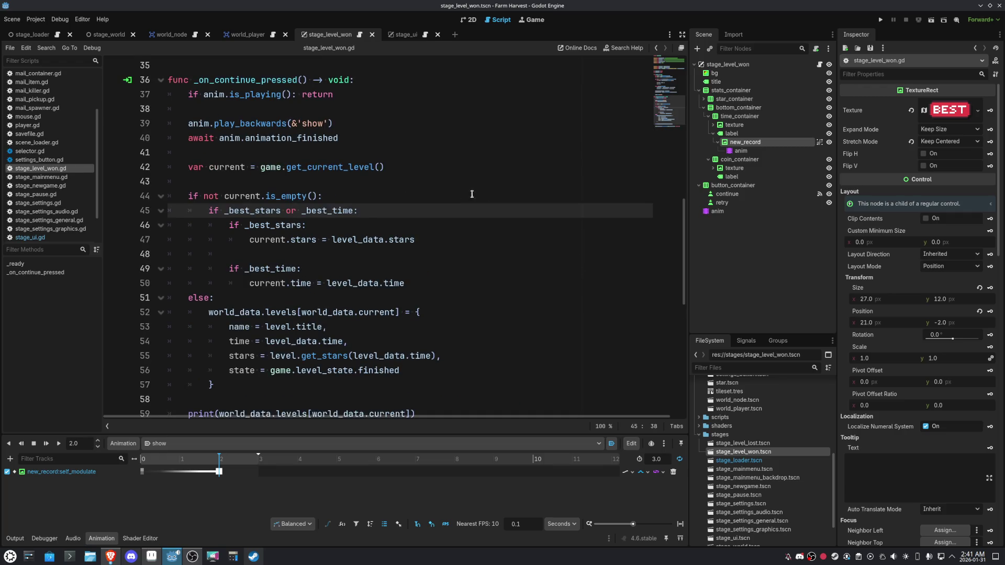
scroll(463, 195, up, 10)
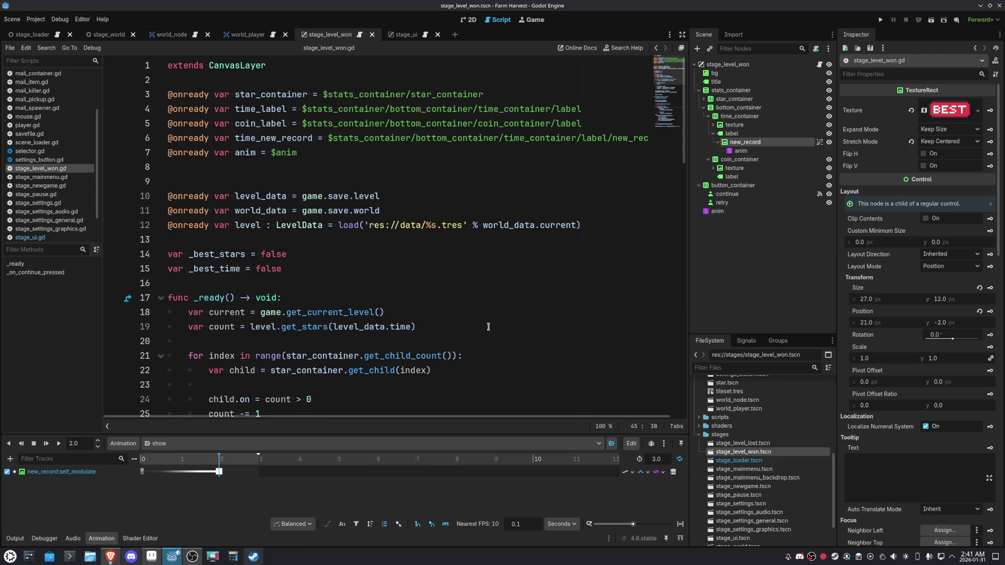
scroll(489, 327, down, 3)
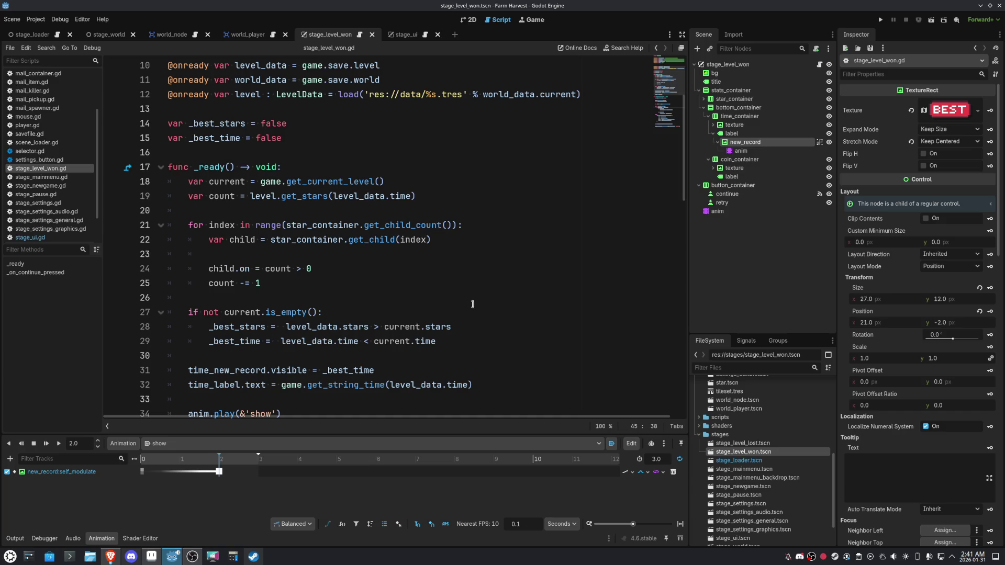
scroll(472, 305, down, 2)
click(406, 282)
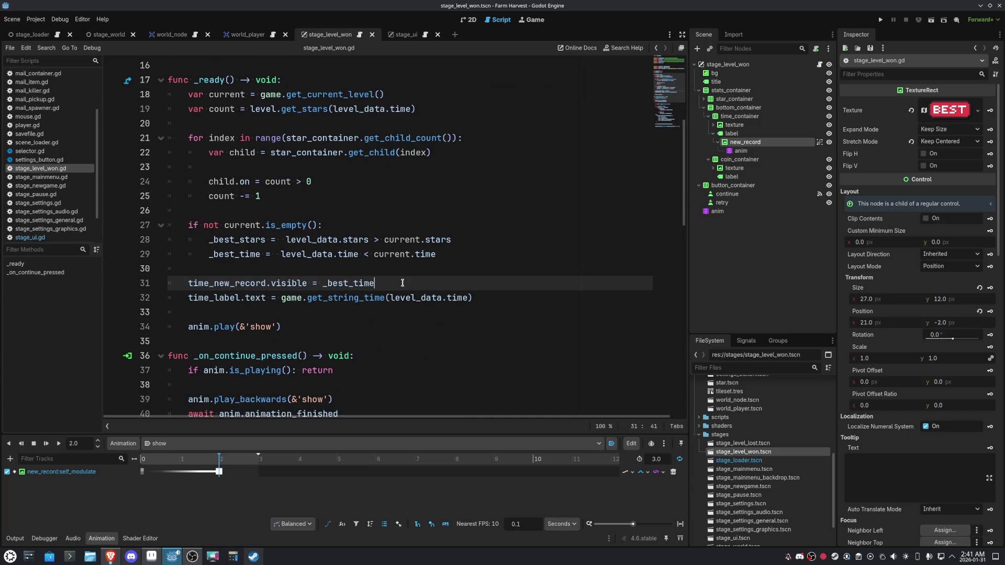
scroll(640, 136, down, 8)
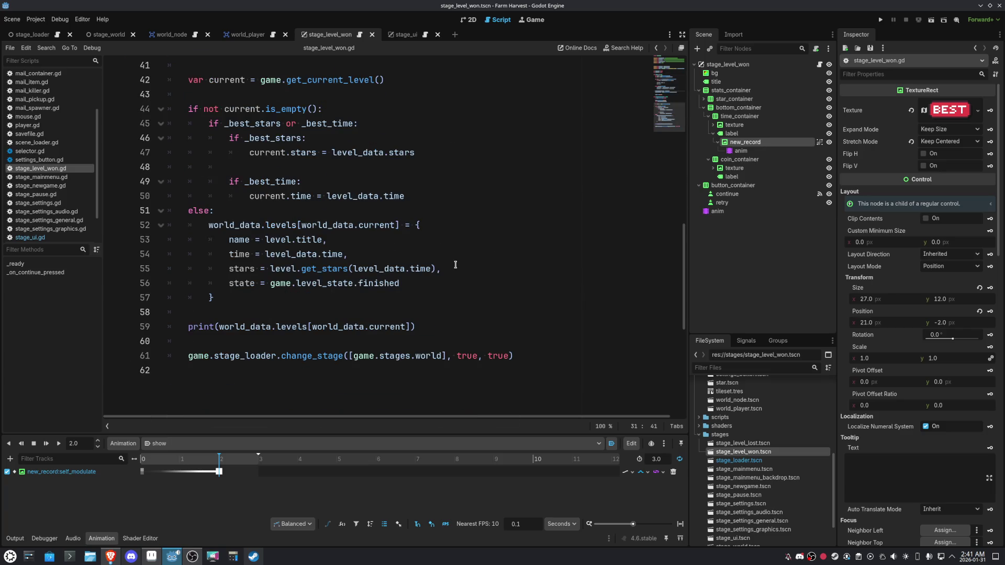
Run the project, deliver both crates, and continue past the 1-star, 0:25 results
key(F5)
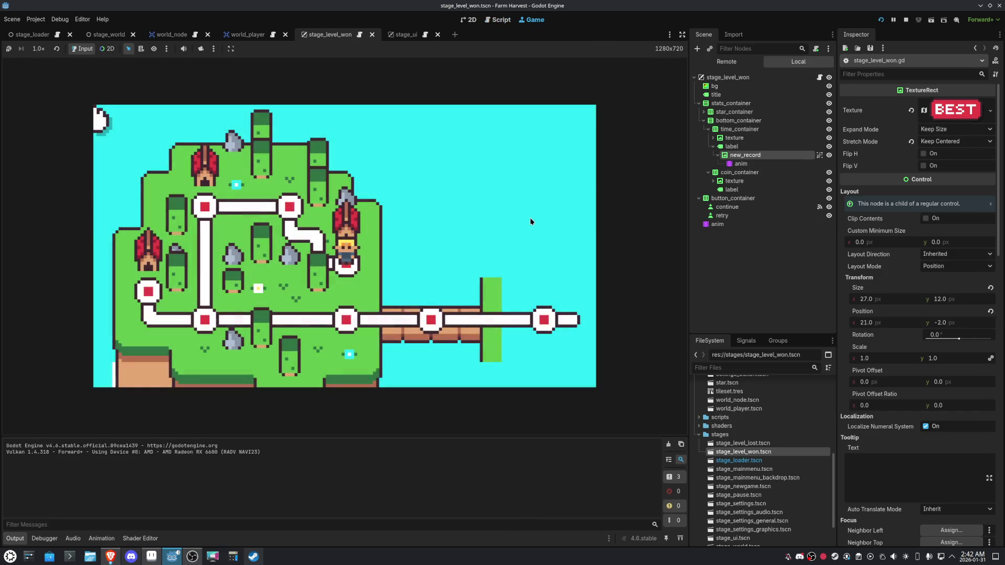
key(Return)
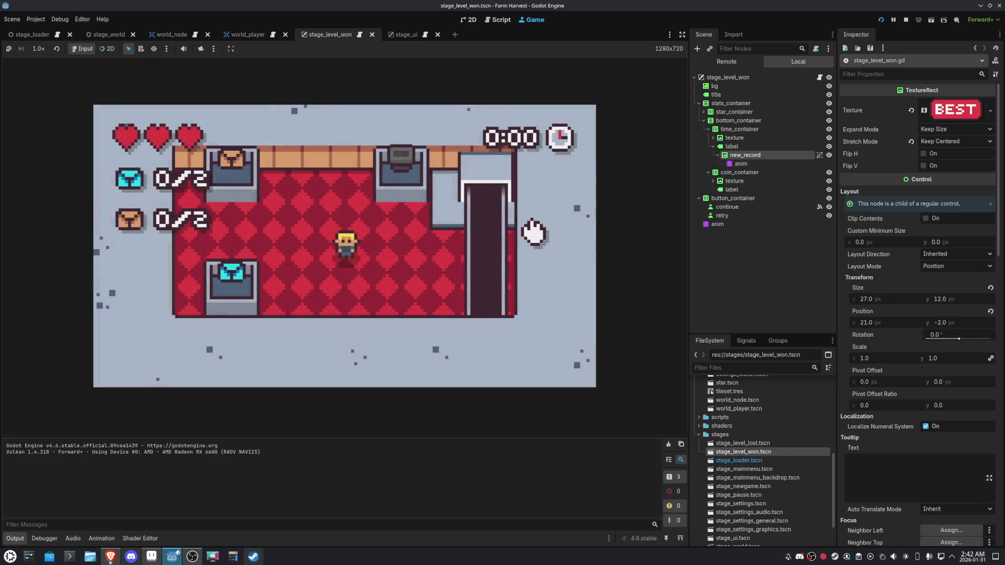
key(Right)
key(Down)
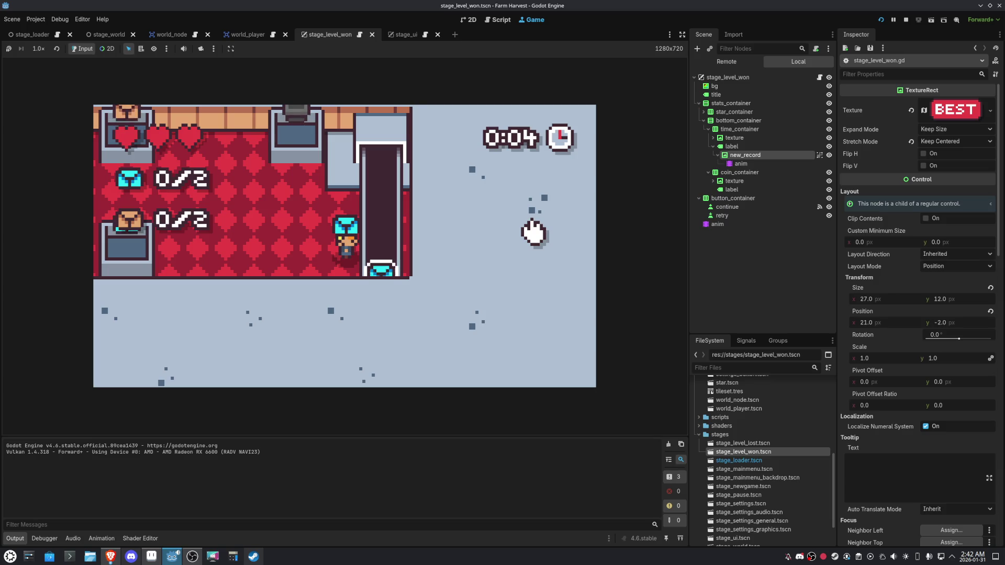
key(Left)
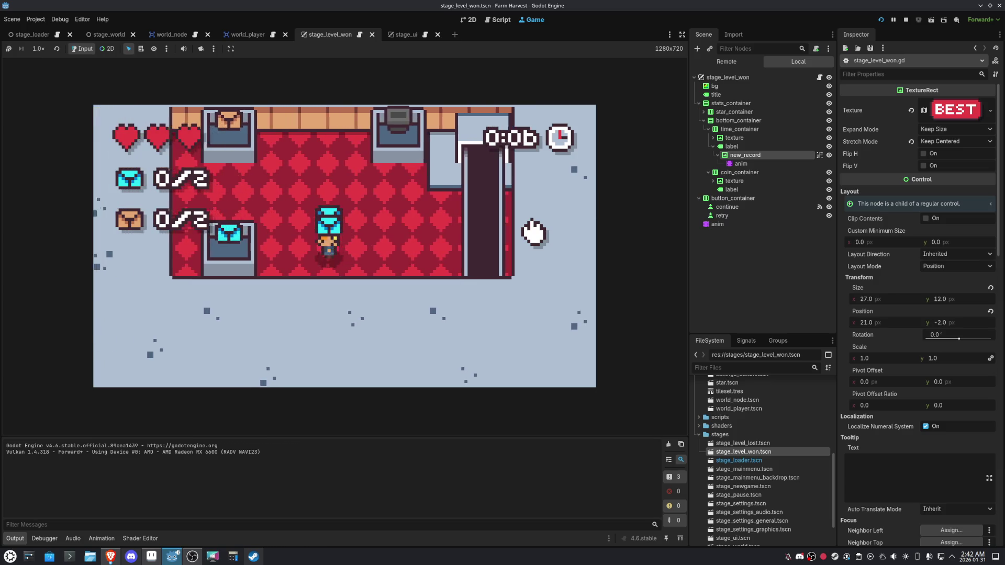
key(Right)
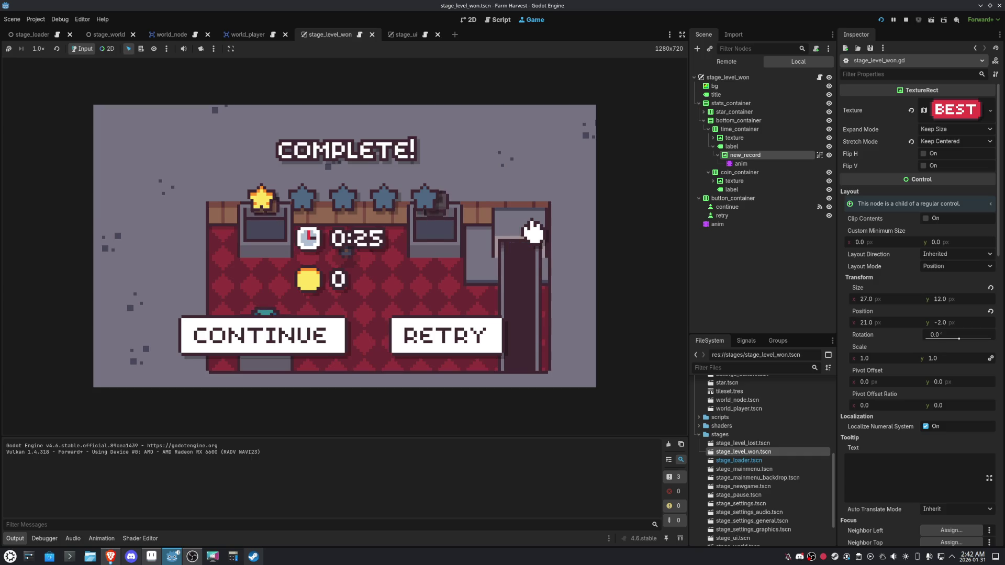
click(307, 343)
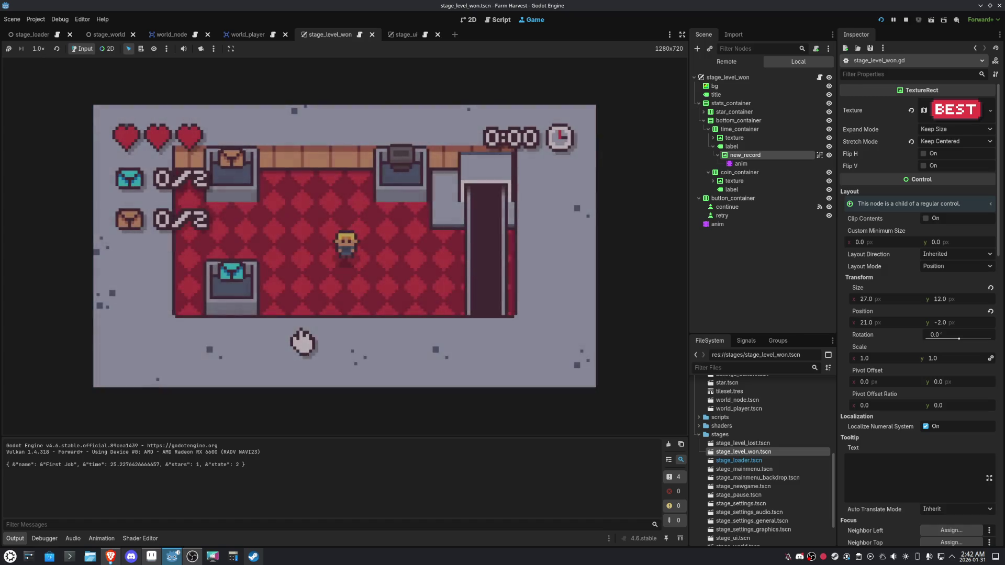
Replay the level, picking up and delivering the first box
key(Right)
key(Down)
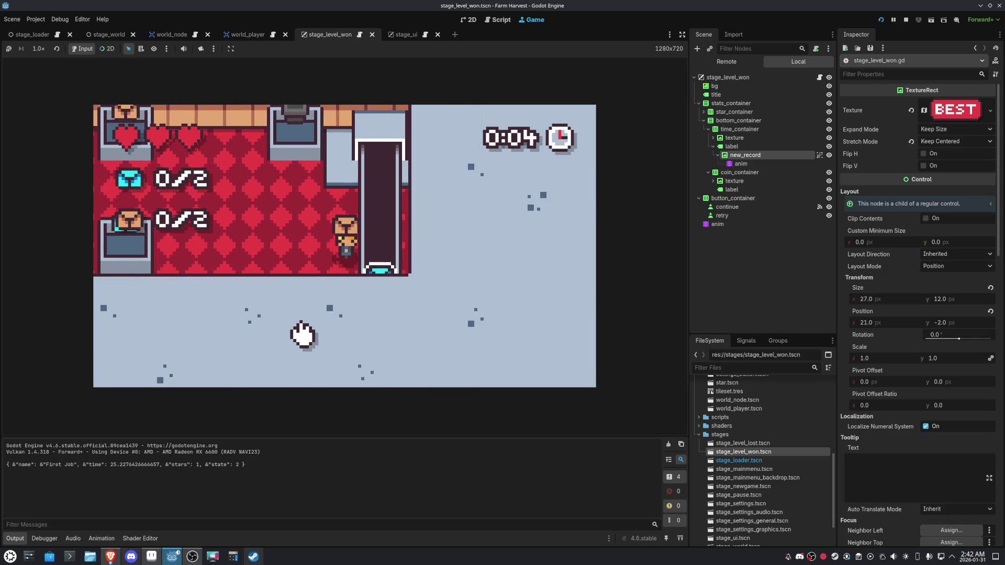
key(space)
key(Up)
key(Left)
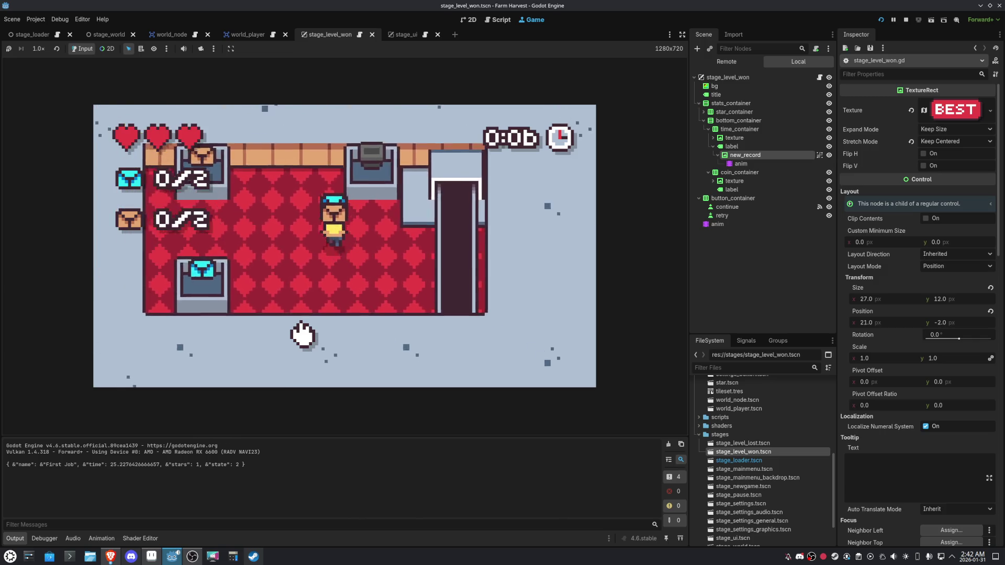
key(Down)
key(space)
key(Right)
key(Right)
Deliver the second box and finish, hitting the Dictionary 'stars' error on line 28
key(space)
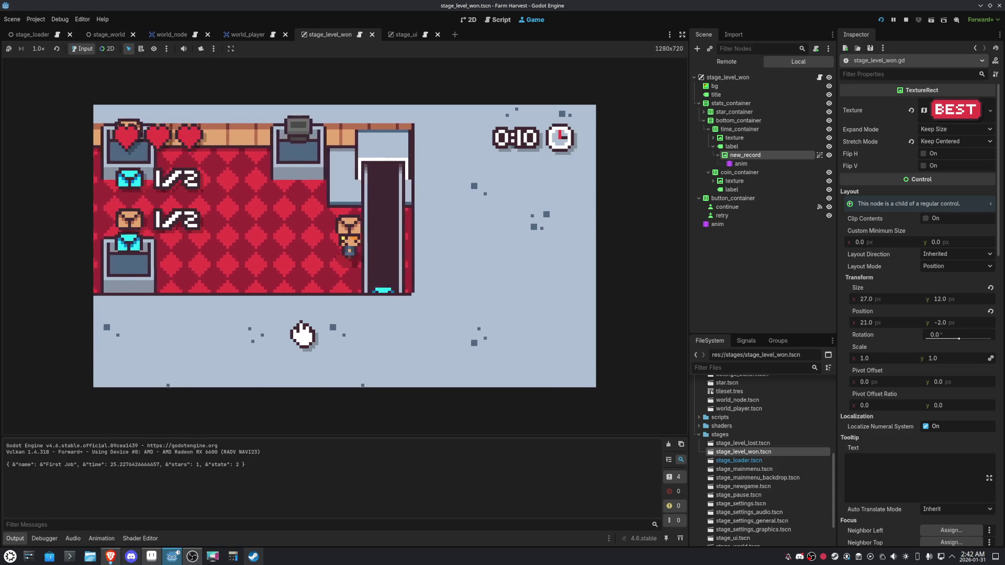
key(Up)
key(Left)
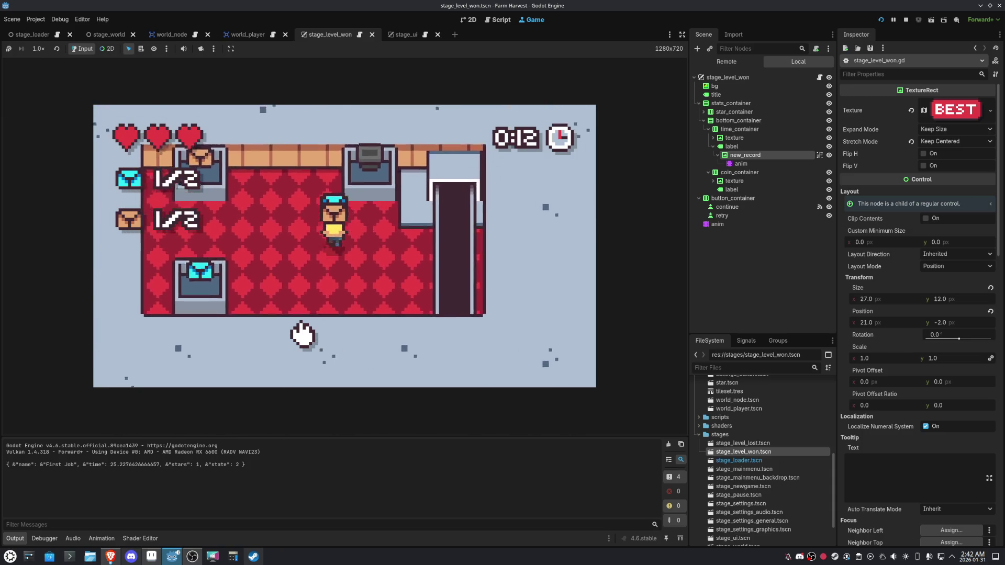
key(space)
key(Down)
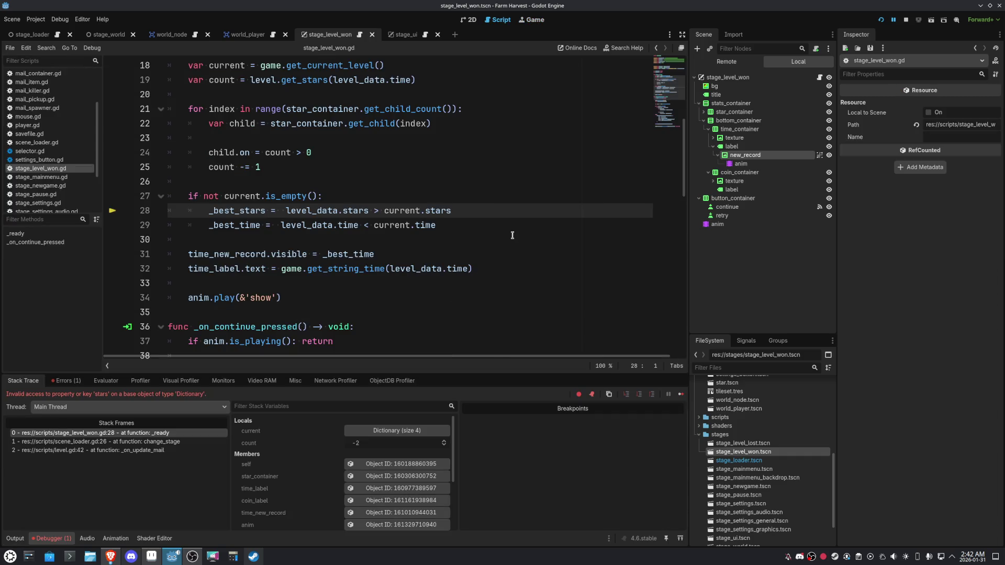
click(513, 235)
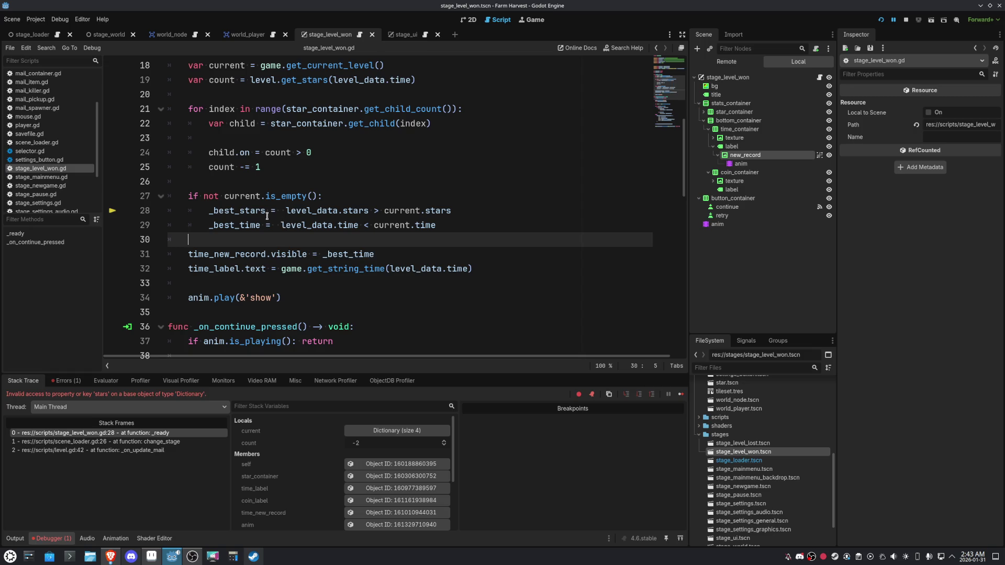
Evaluate current in the debugger and expand its four-entry Dictionary
click(522, 228)
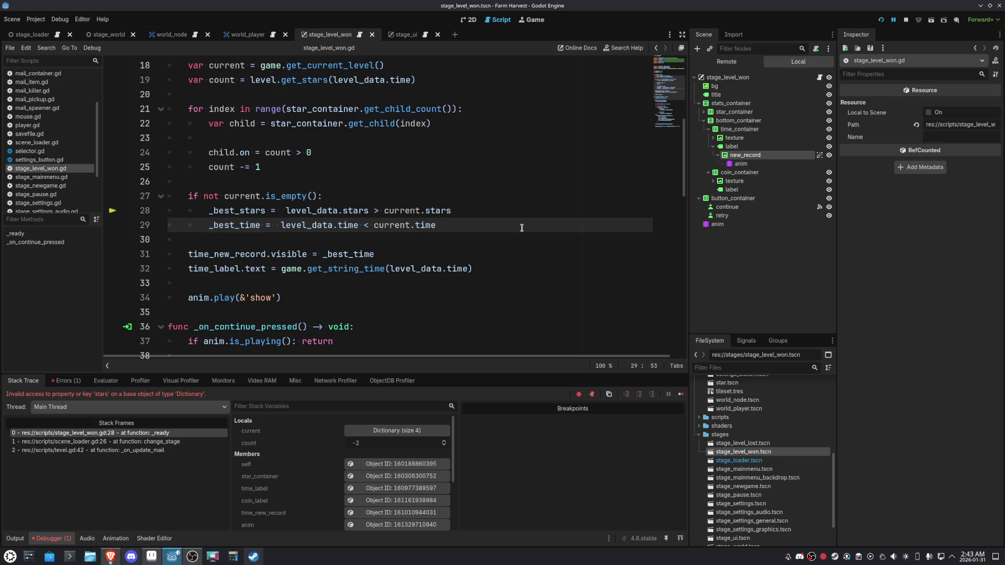
double_click(401, 210)
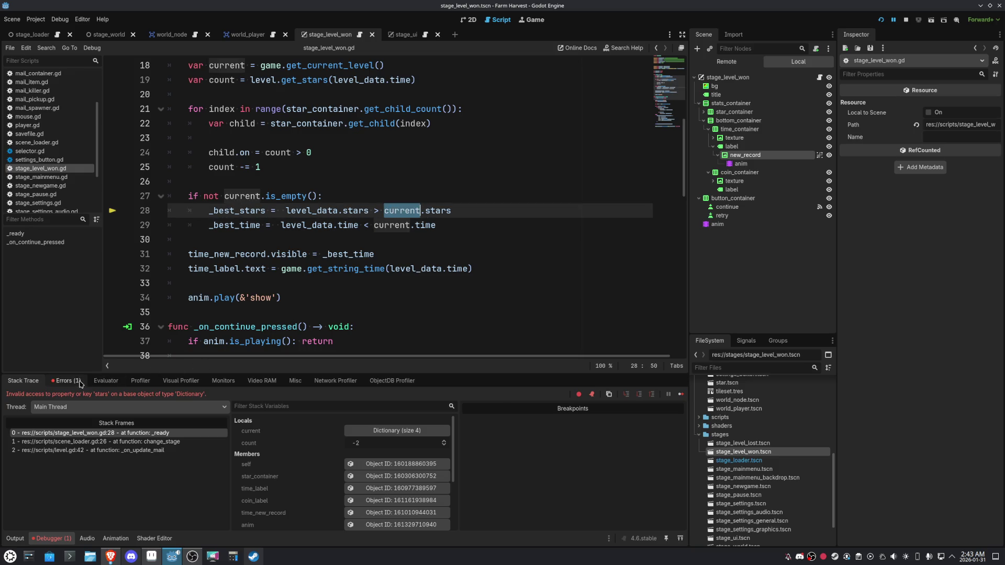
click(105, 381)
text(current)
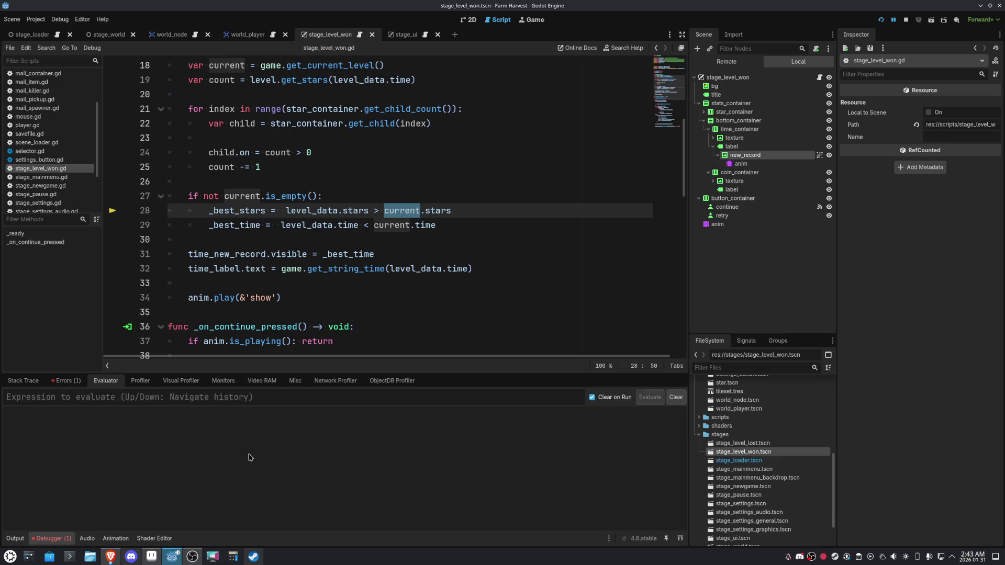
key(Return)
click(576, 425)
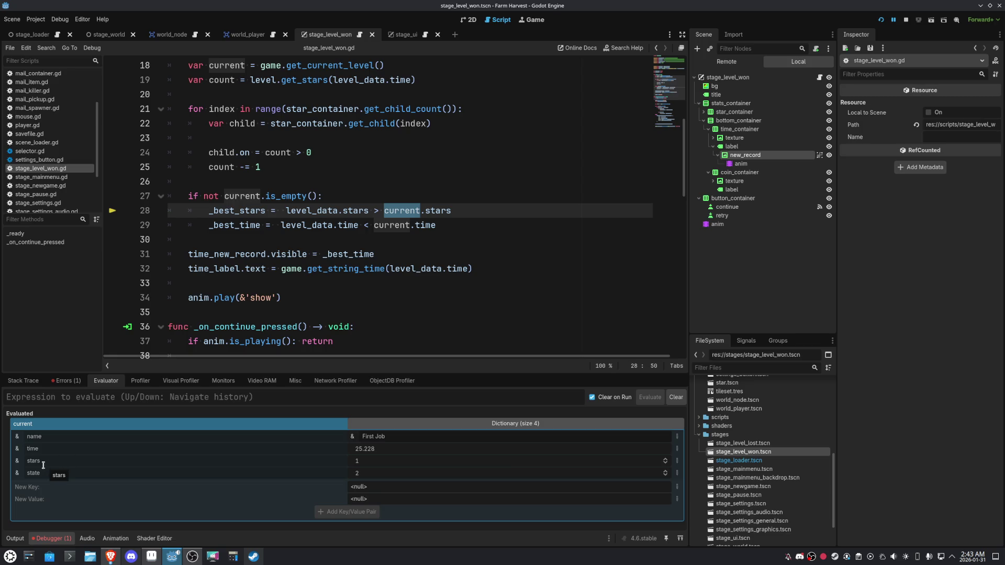
Check the stars access error, then evaluate level_data, showing only time and mails
click(67, 381)
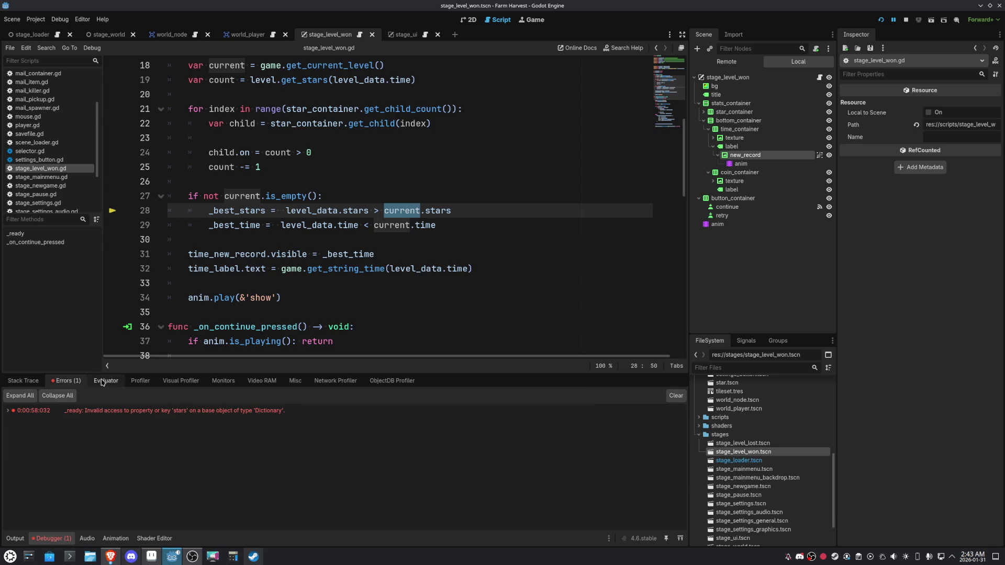
click(102, 381)
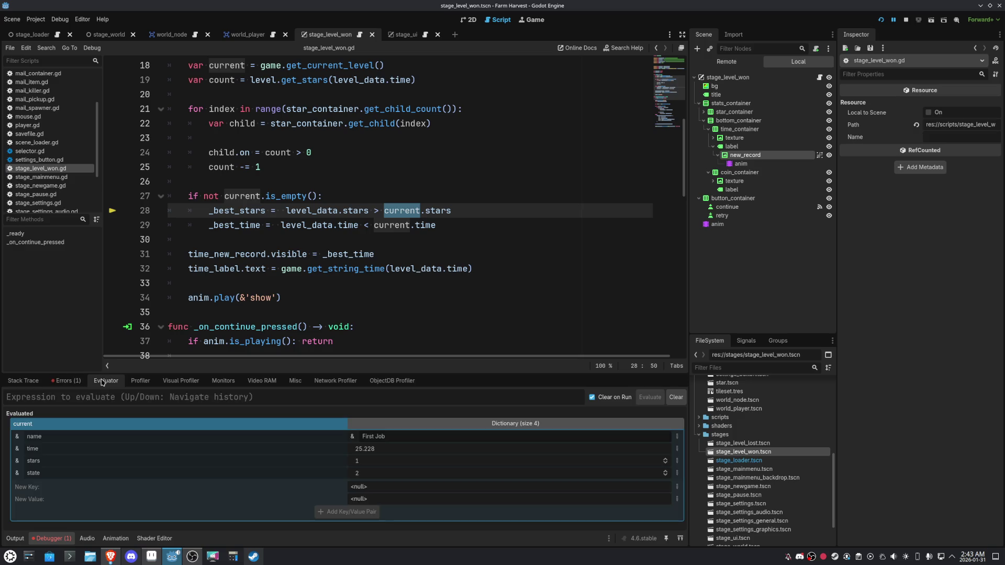
double_click(327, 212)
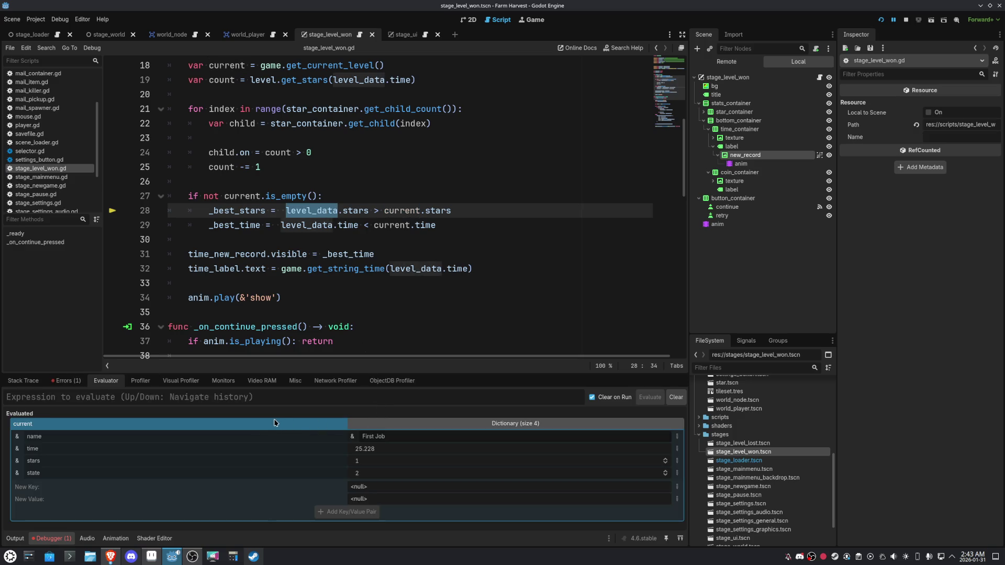
text(level_data)
key(Return)
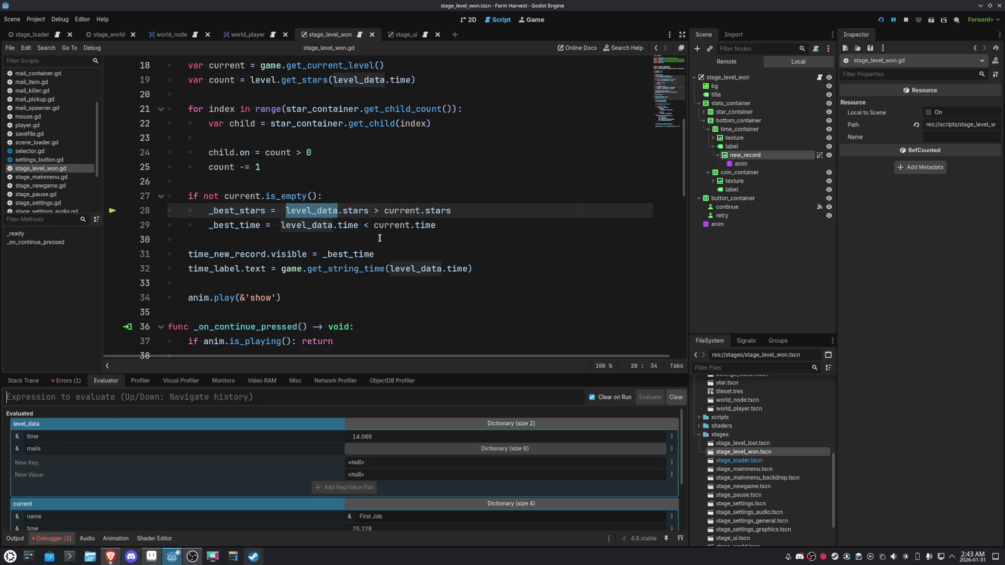
Inspect the stars access, level_data, and the count variable on line 19
double_click(359, 211)
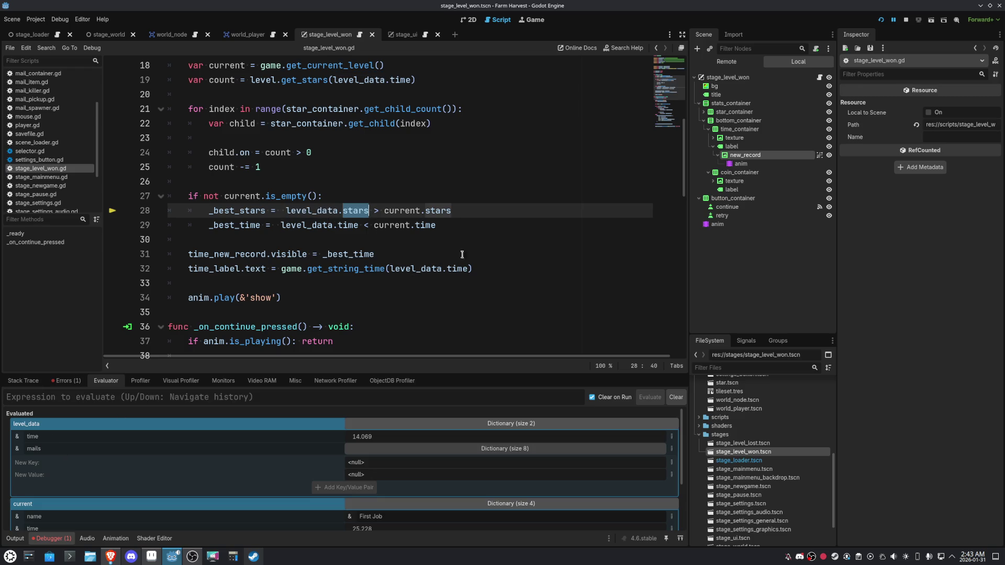
scroll(470, 263, up, 2)
scroll(470, 263, down, 1)
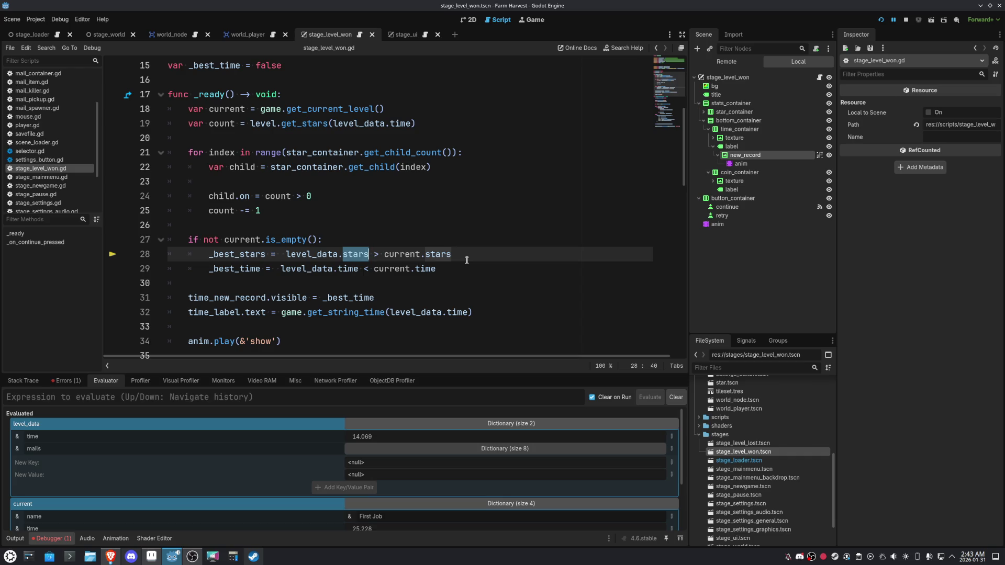
double_click(309, 249)
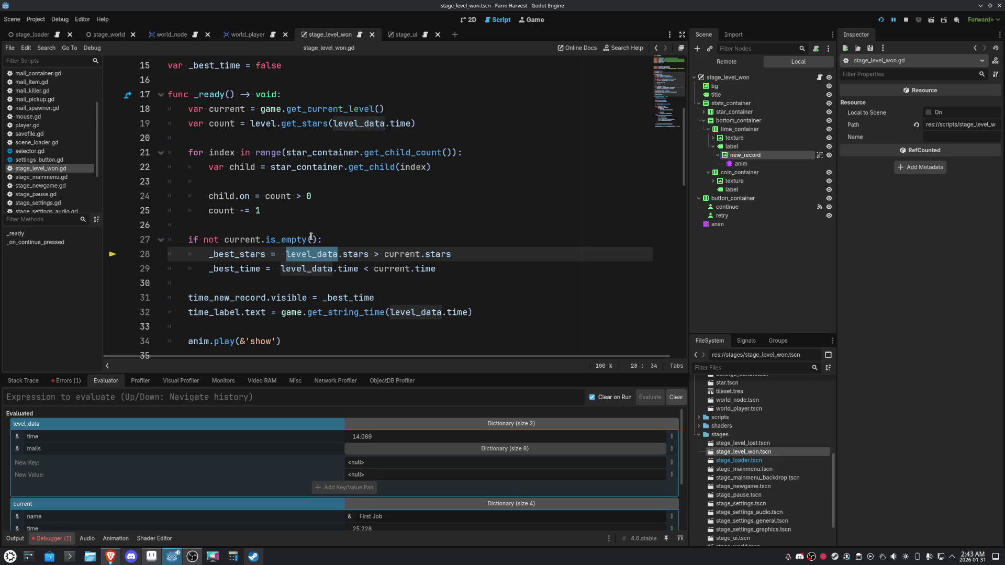
double_click(226, 123)
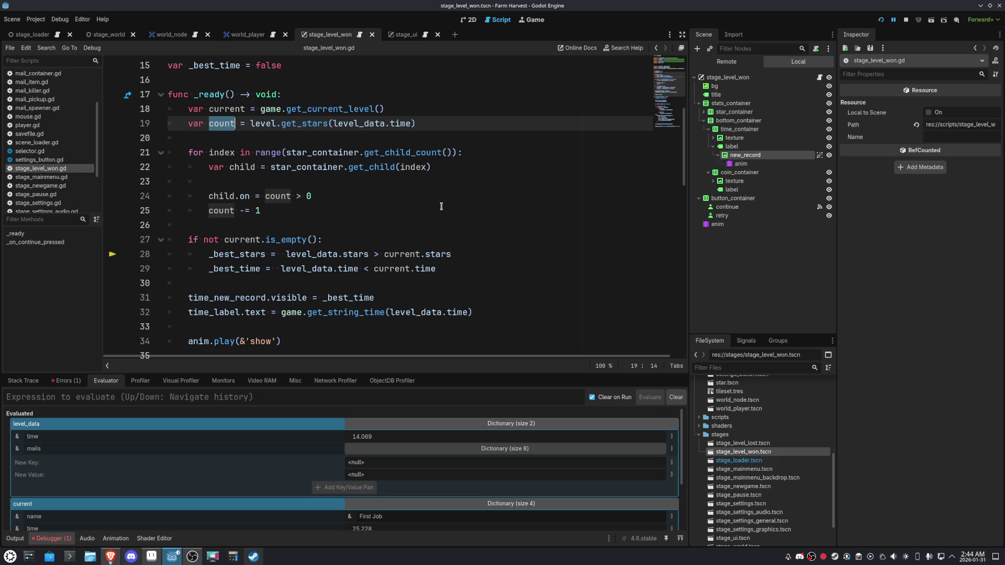
Move the best-record if-block from lines 27–29 to just after line 19
mouse_move(484, 269)
mouse_down()
mouse_move(220, 255)
mouse_move(188, 240)
mouse_up()
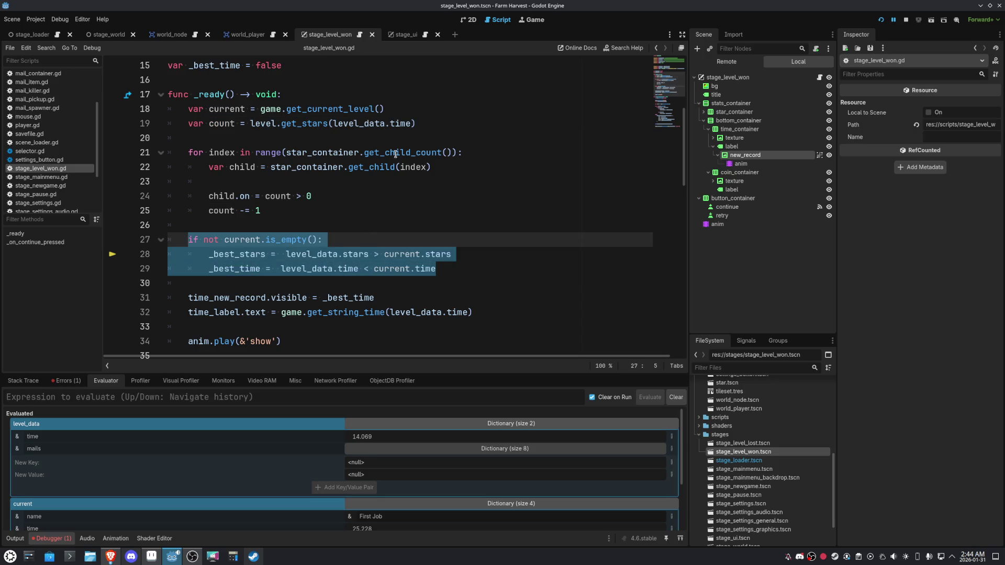
key(BackSpace)
click(435, 122)
key(Return)
key(Return)
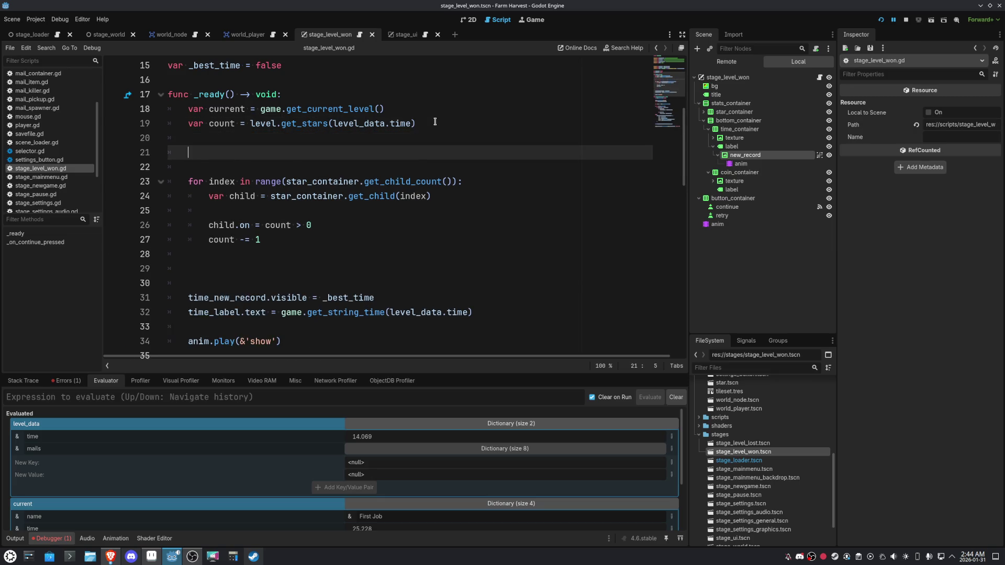
text(if not current.is_empty(): 		_best_stars =  level_data.stars > current.stars 		_best_time =  level_data.time < current.time)
click(265, 296)
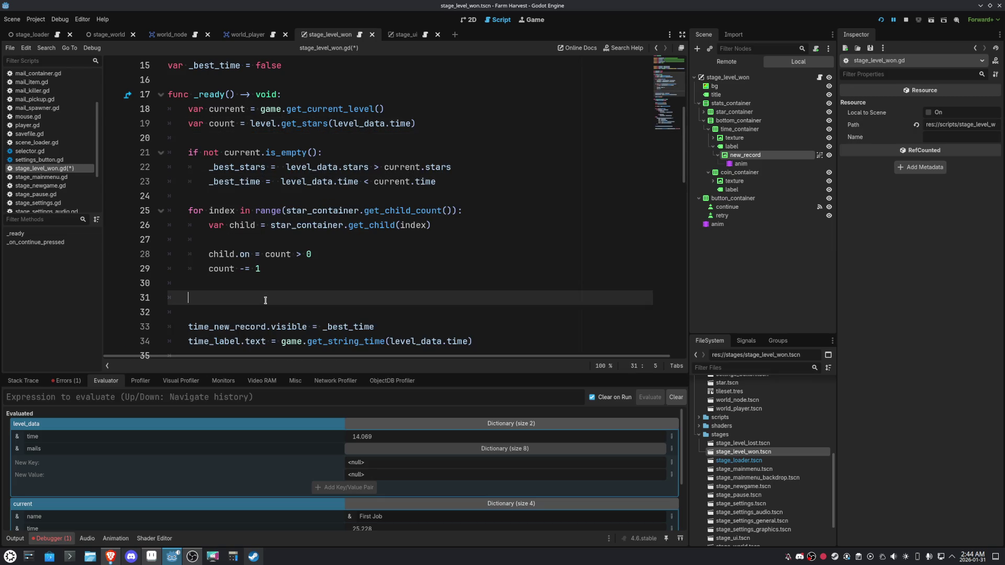
key(BackSpace)
key(BackSpace)
Rename count to stars on lines 19, 28 and 29
click(224, 124)
double_click(224, 124)
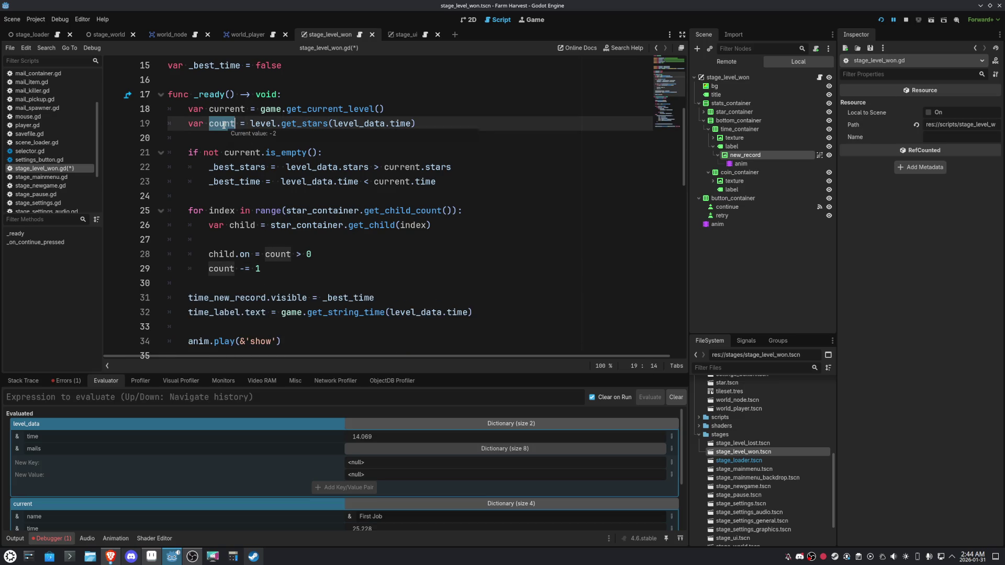
text(stars)
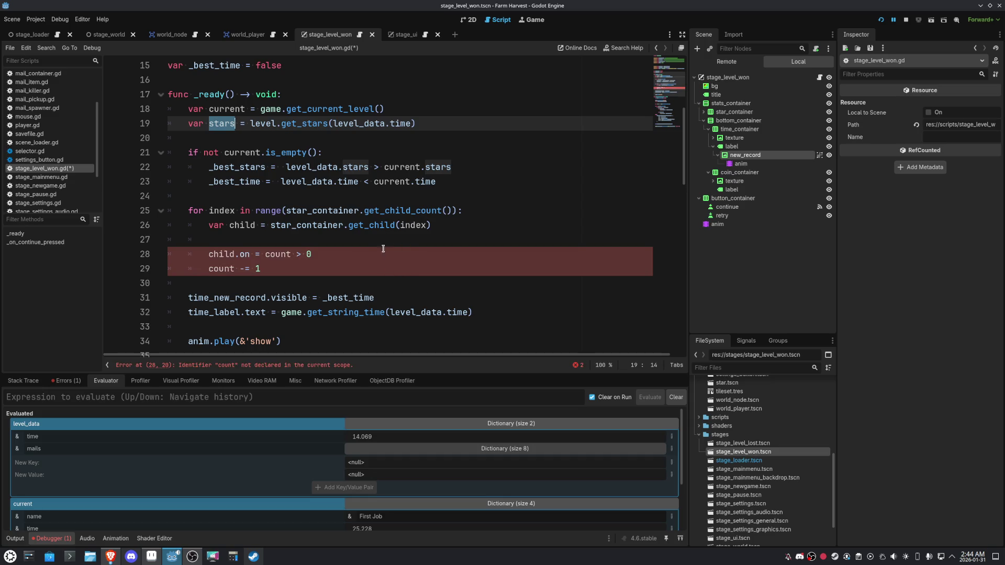
double_click(278, 254)
text(stars)
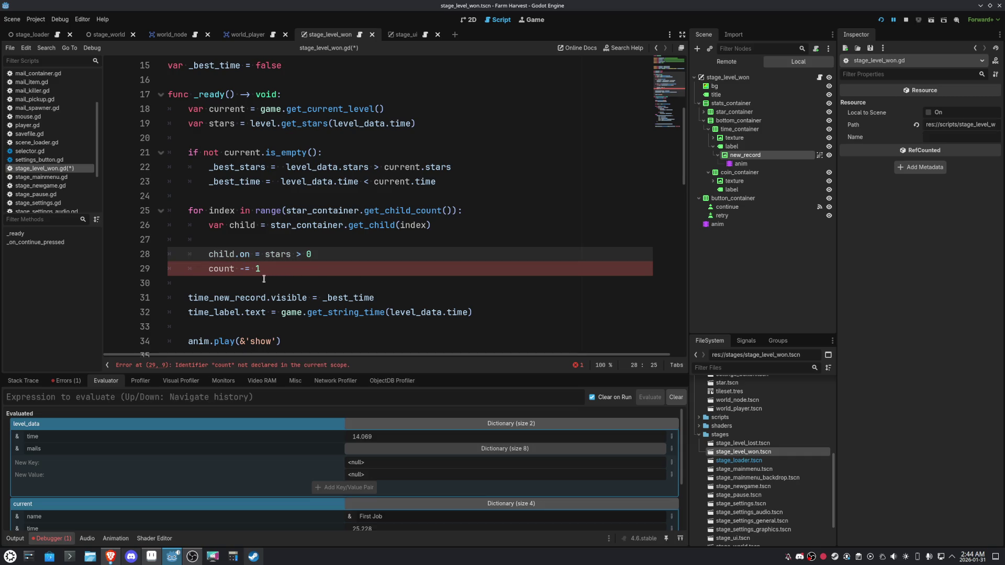
double_click(230, 269)
text(stars)
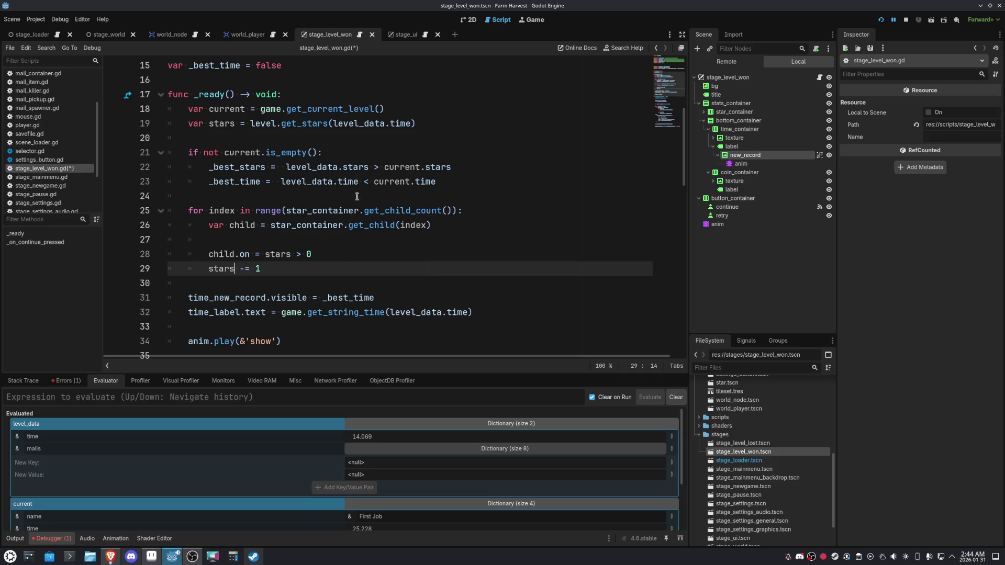
Replace level_data.stars with stars on line 22
drag(369, 167, 287, 167)
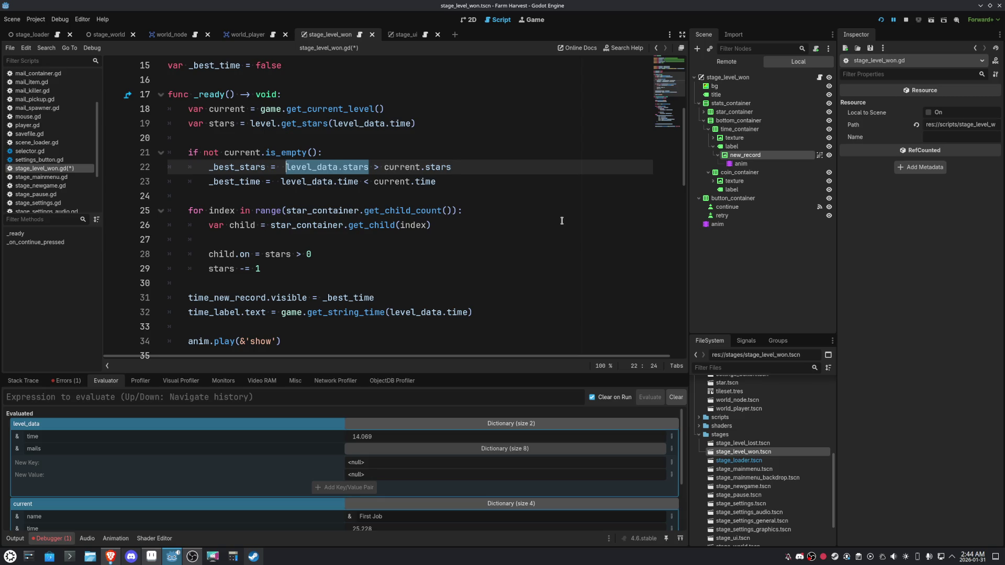
text(stars)
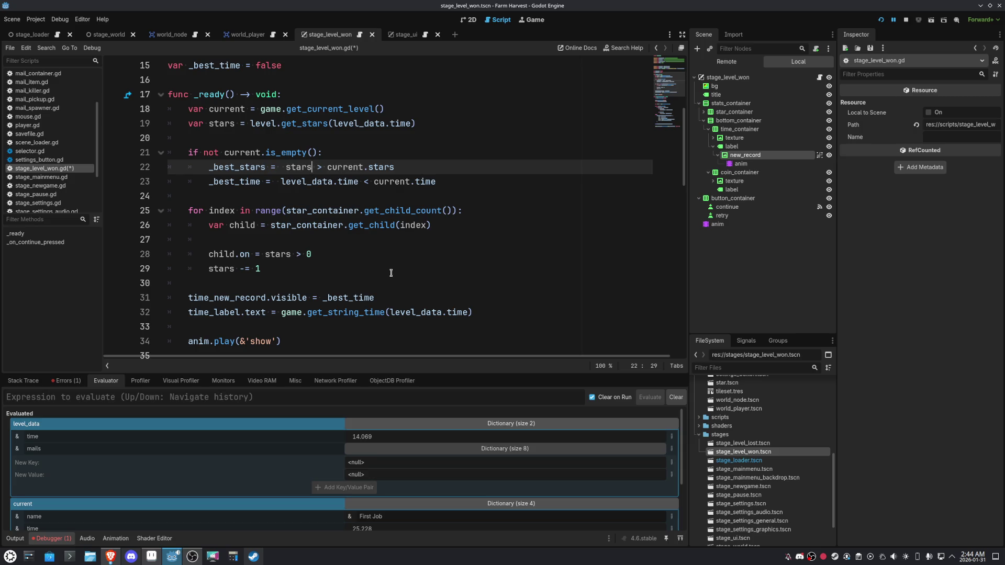
scroll(503, 221, down, 1)
scroll(503, 221, up, 1)
Restart the game and replay the level, delivering both boxes
click(882, 19)
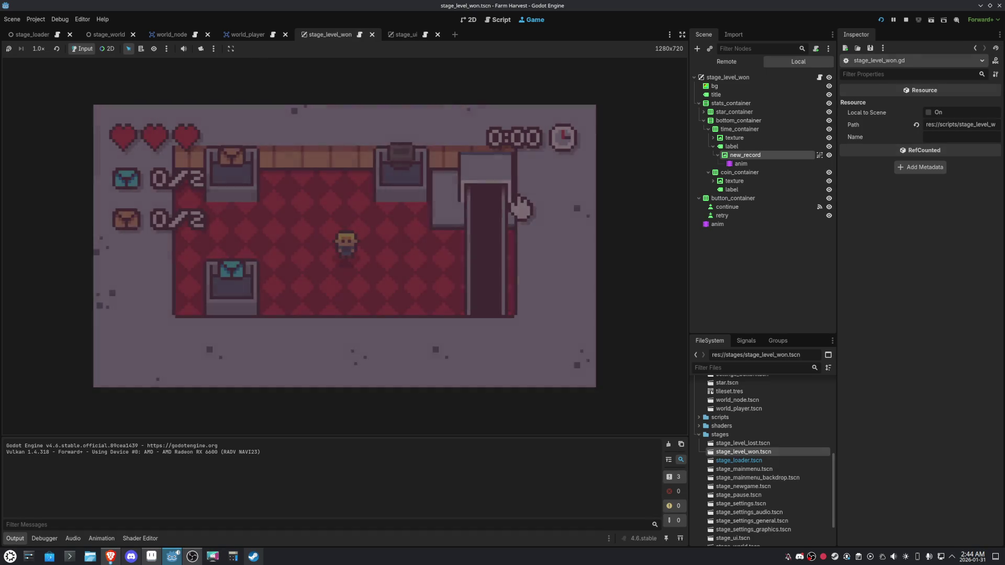
key(Right)
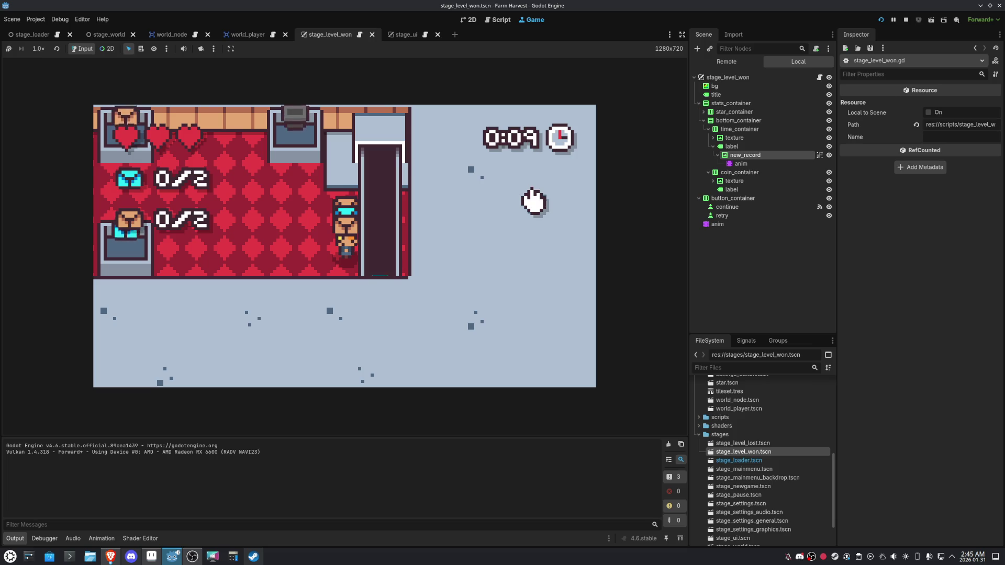
key(Left)
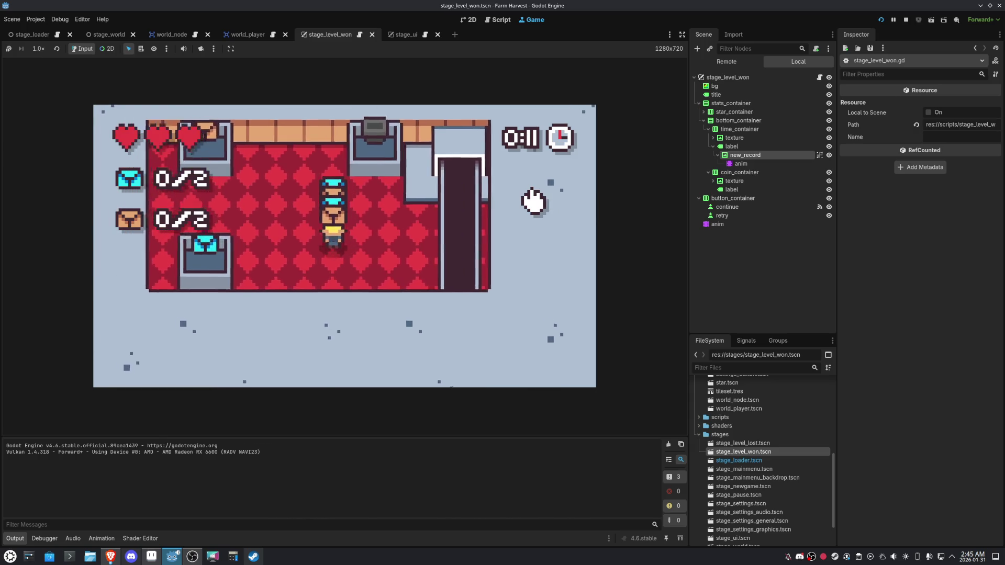
key(Left)
key(Up)
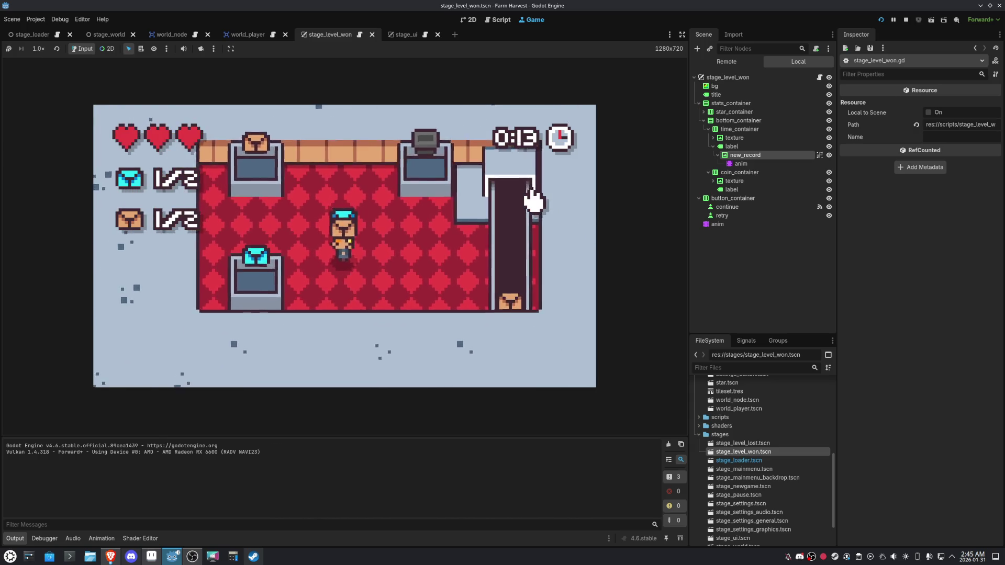
key(Left)
key(Down)
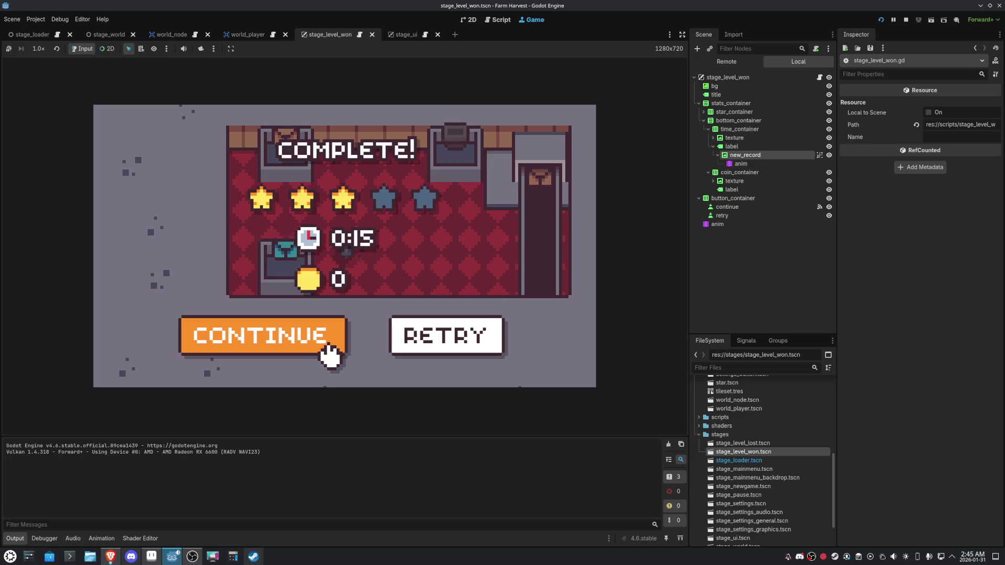
Continue past the two-star, 0:23 results, start another run, and return to stage_level_won.gd
click(330, 356)
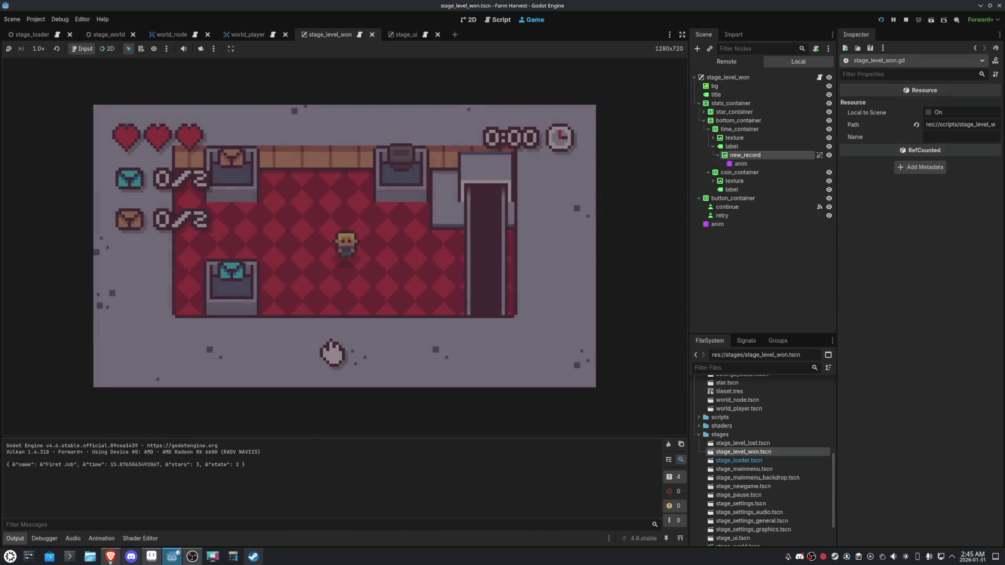
key(Right)
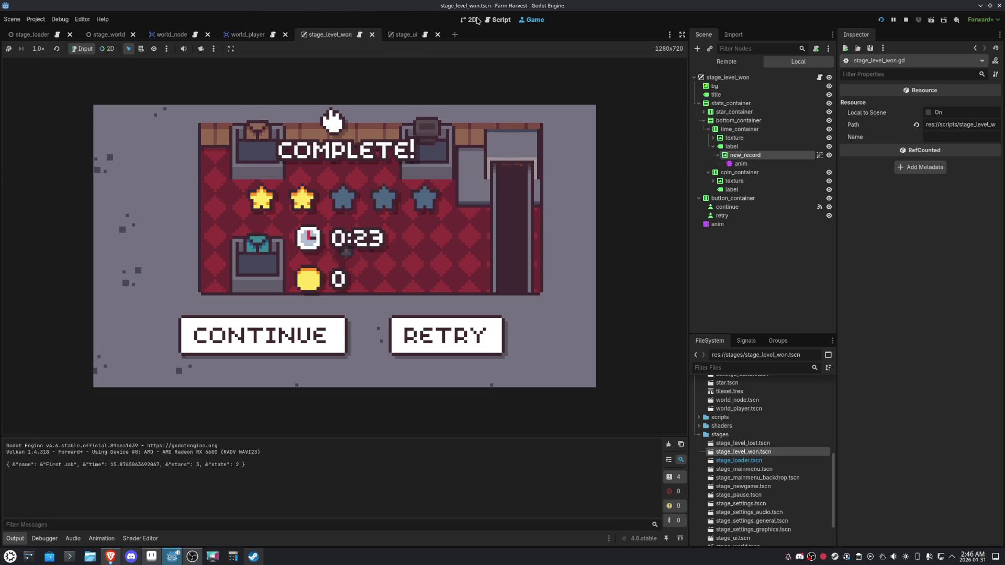
click(493, 20)
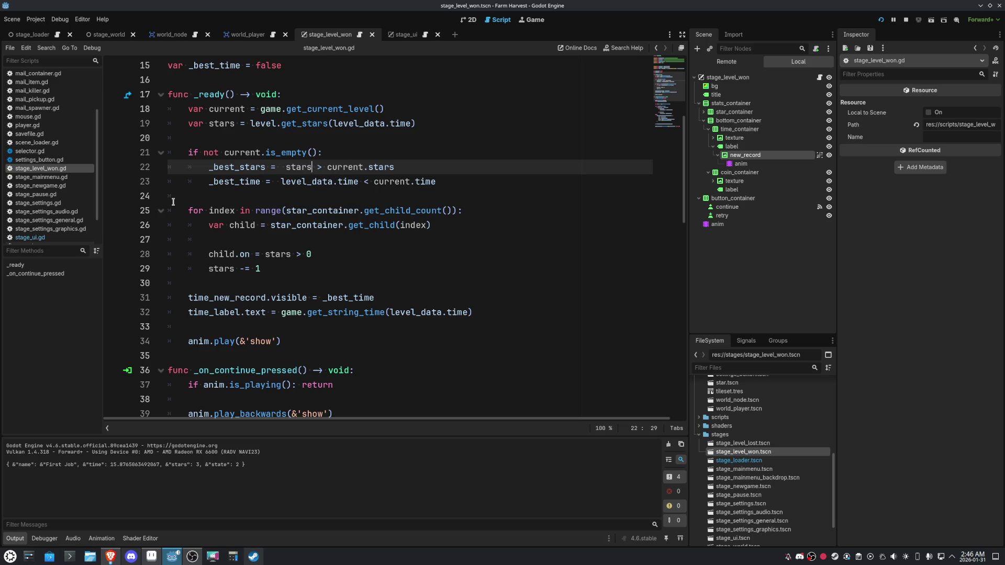
Set a breakpoint on line 25, return from Steam to the game, and pass the Complete screen
click(113, 211)
mouse_move(255, 561)
click(254, 557)
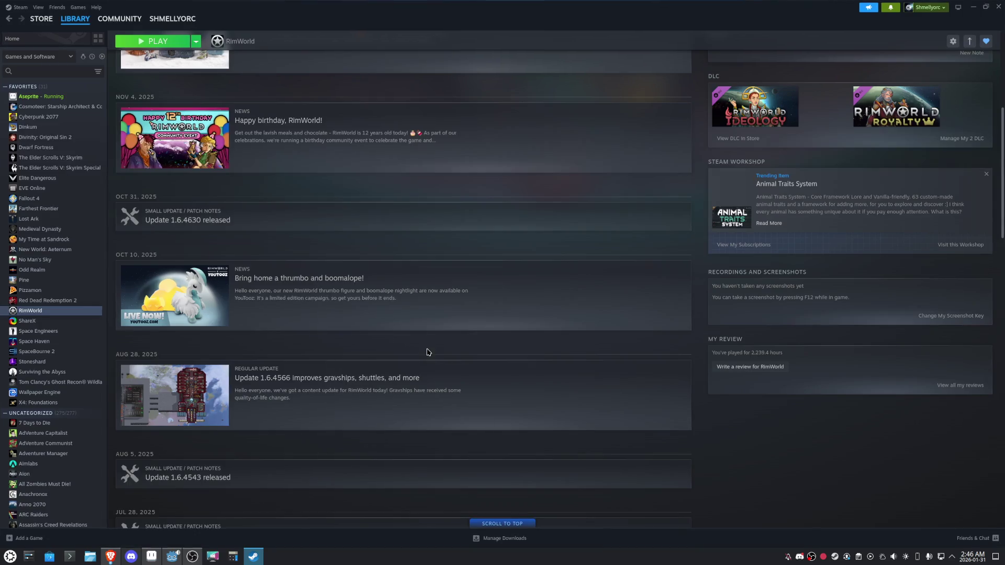
click(254, 556)
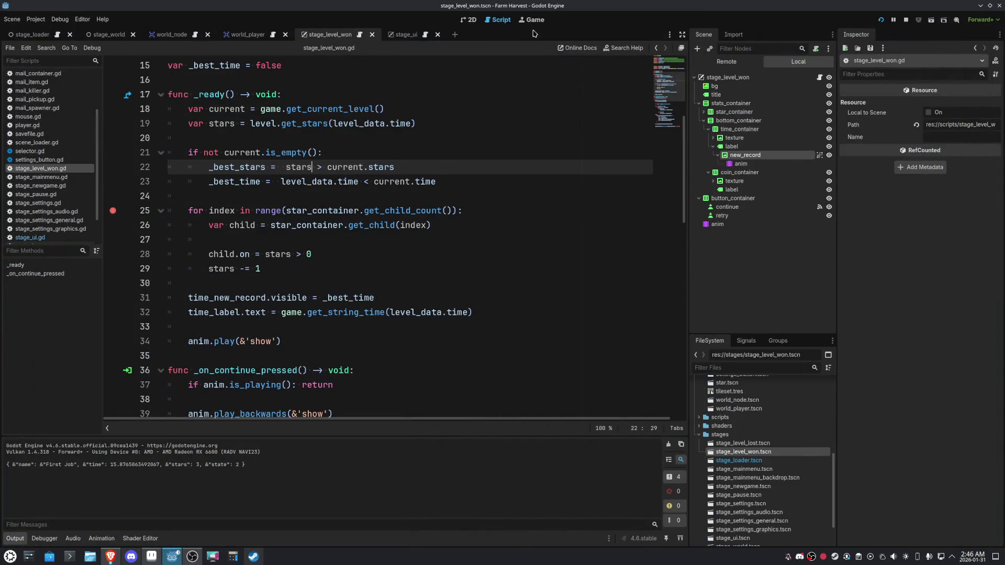
click(532, 19)
click(319, 348)
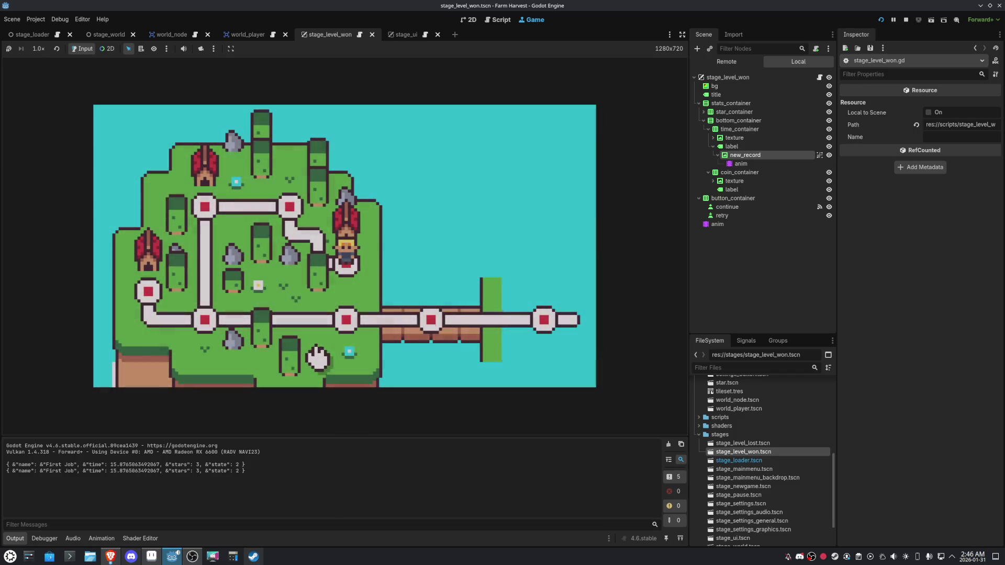
Enter the level and pick up the box, stacking the cyan item onto it
key(Return)
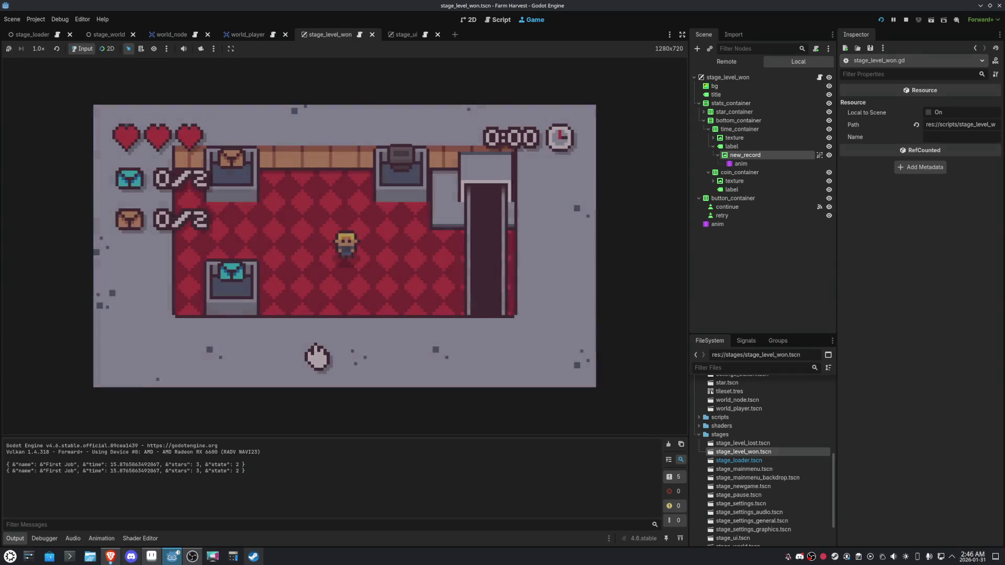
key(Right)
key(Down)
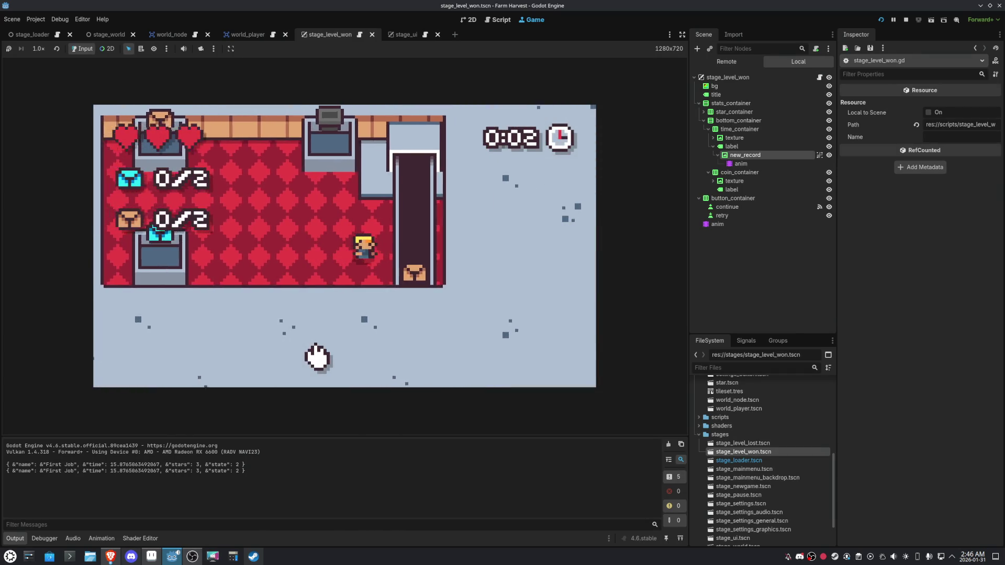
key(Right)
key(space)
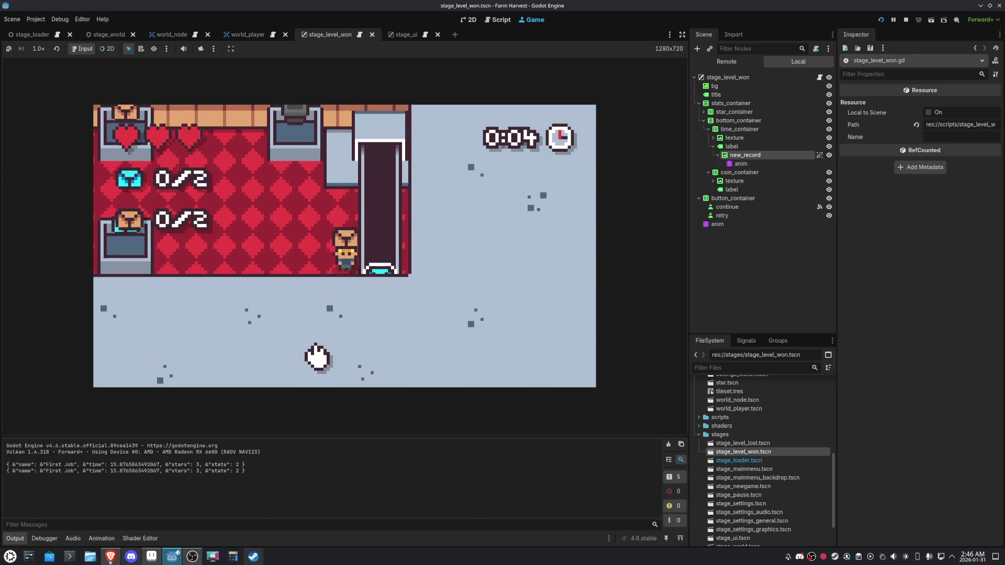
key(space)
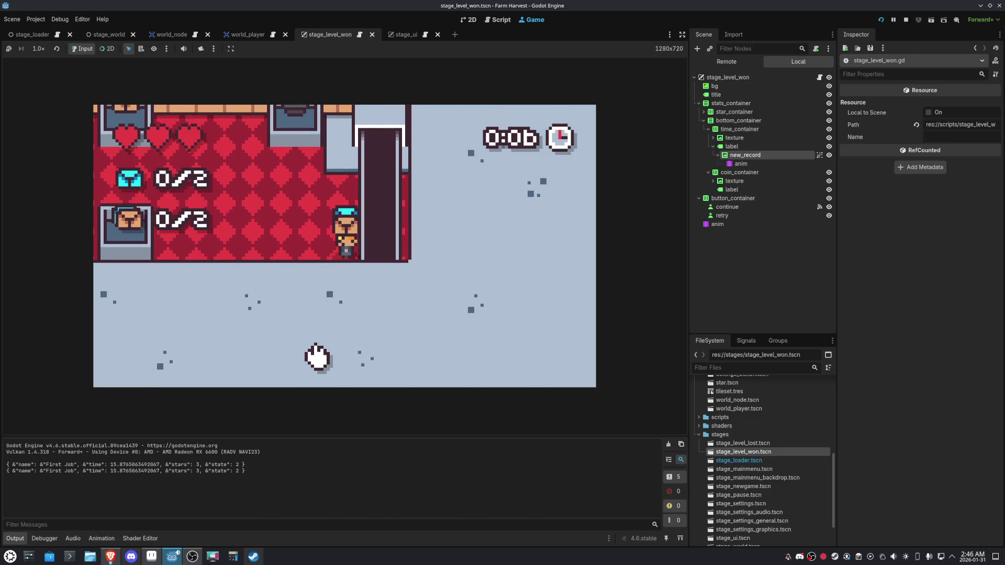
Carry the stacked items up-left and deliver the cyan item and orange box to their tables
key(space)
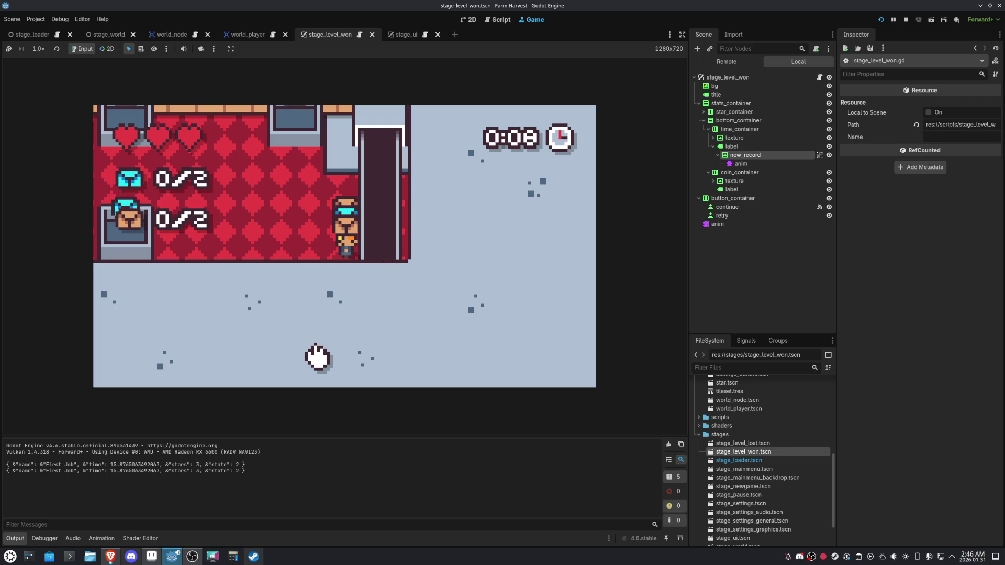
key(Up)
key(Left)
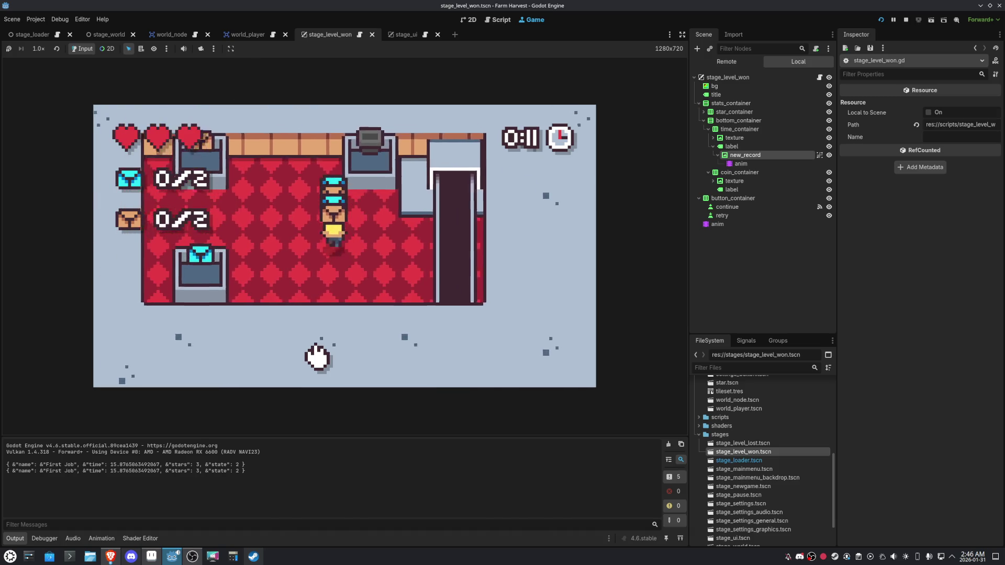
key(Left)
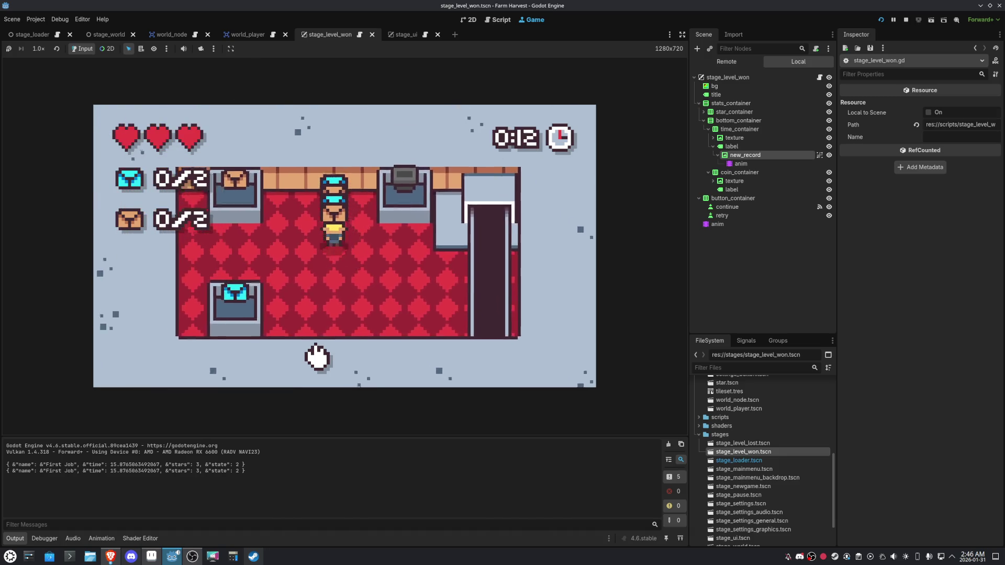
key(Down)
key(space)
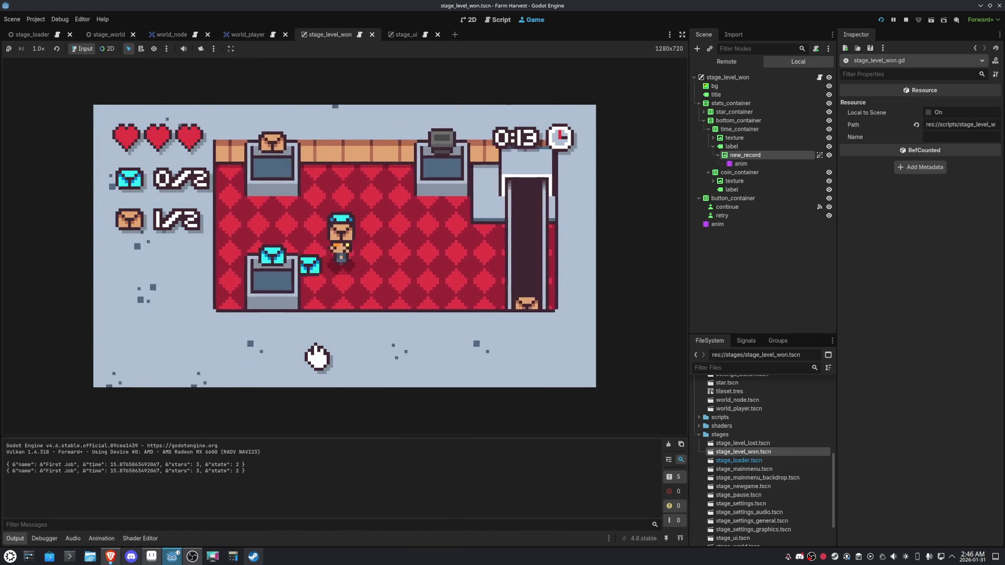
key(Up)
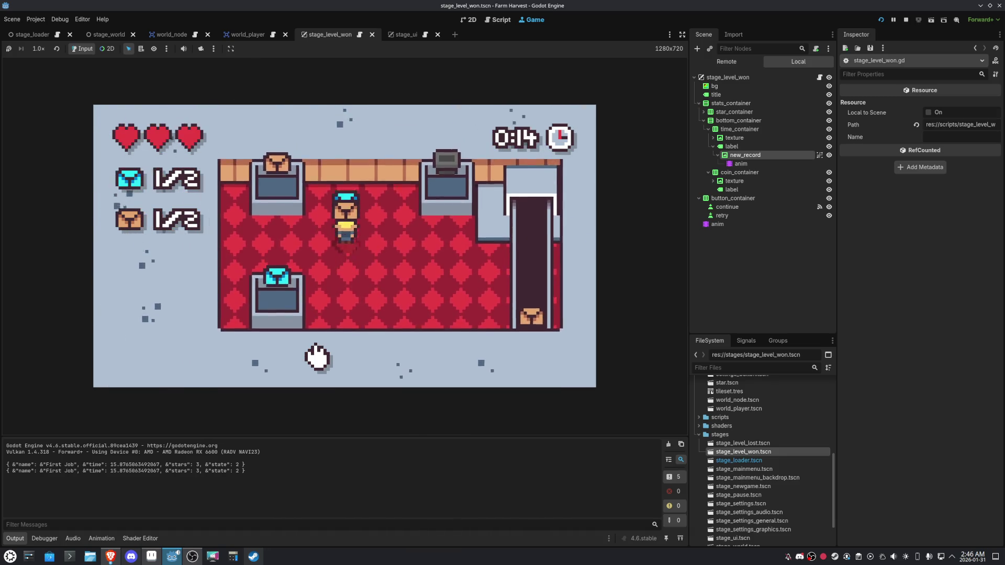
Finish the delivery, then at the breakpoint evaluate _best_stars and _best_time, both on
key(Down)
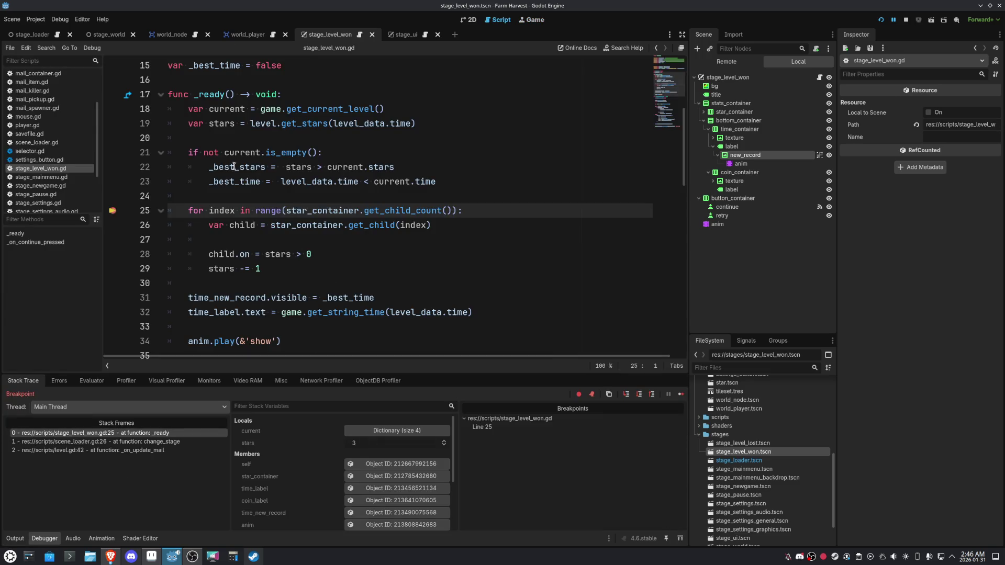
mouse_move(232, 172)
click(92, 382)
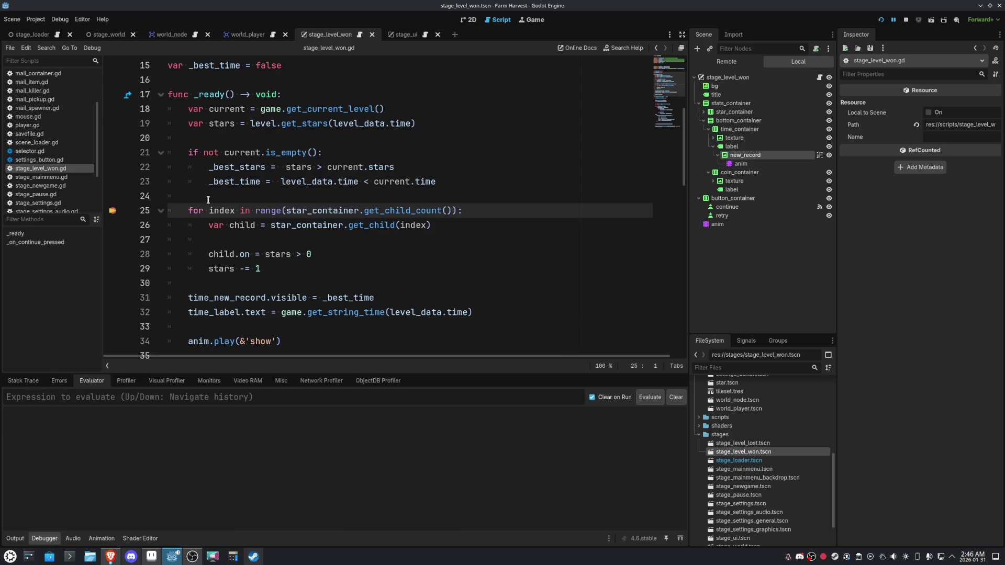
double_click(242, 167)
text(_best_stars)
key(Return)
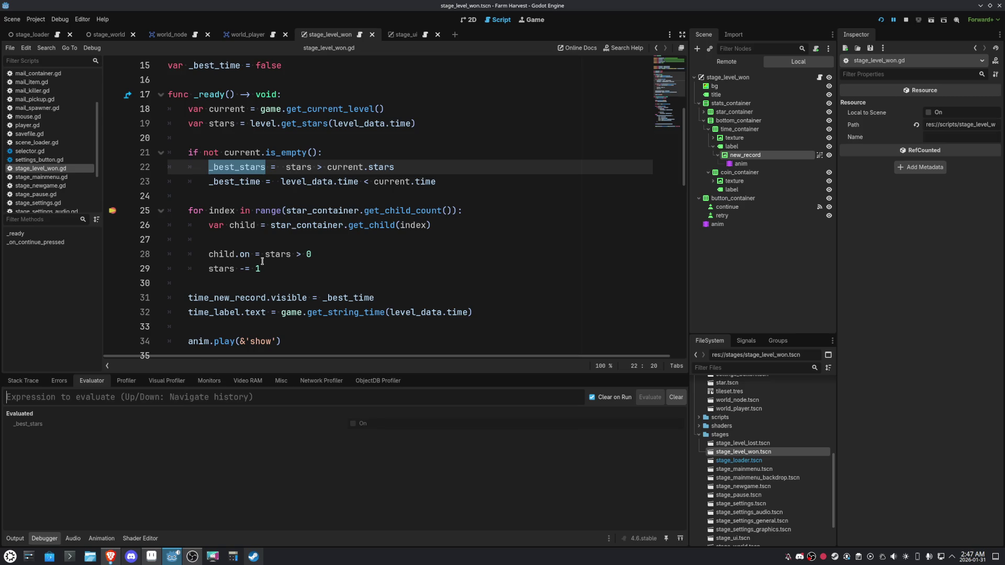
double_click(245, 182)
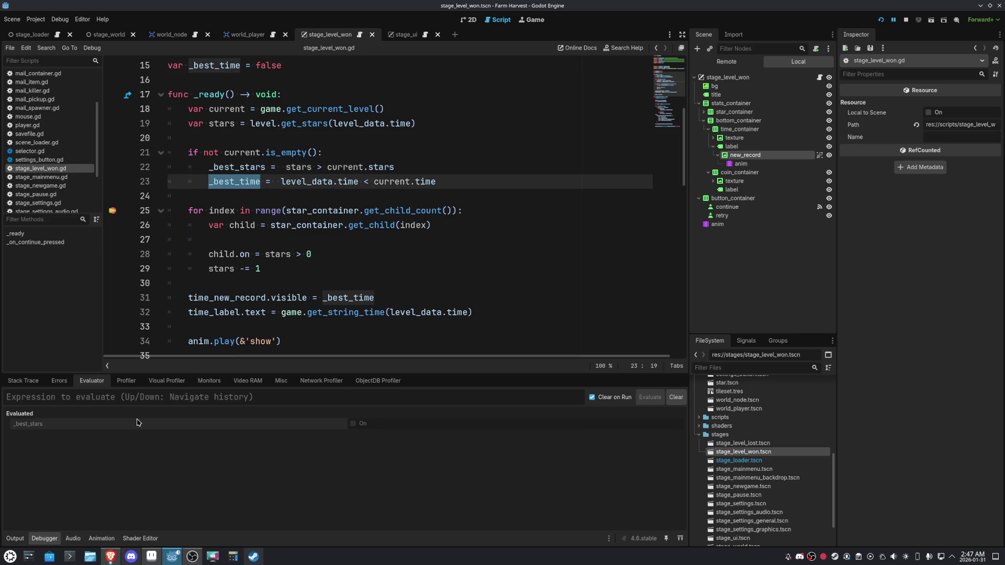
click(147, 399)
text(_best_time)
key(Return)
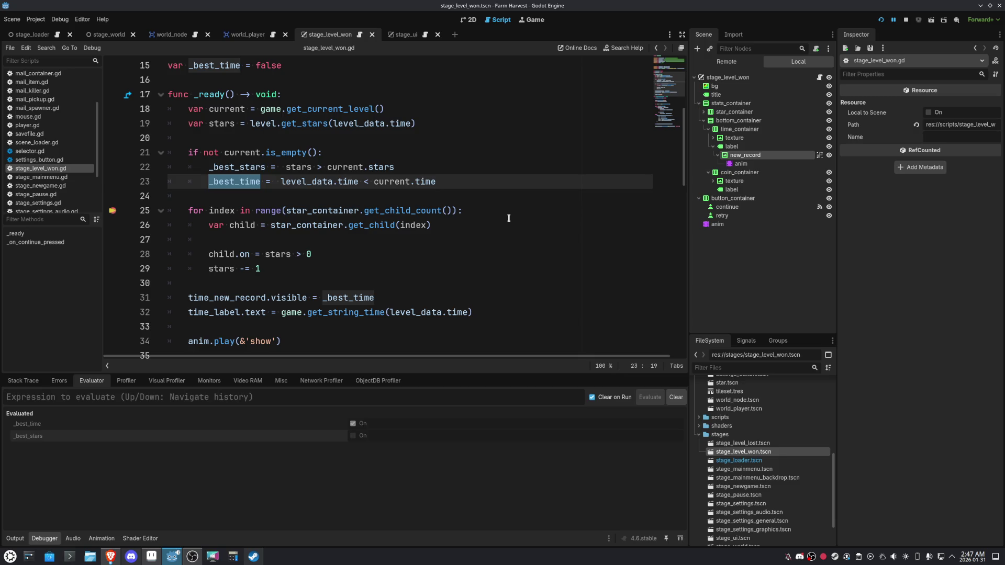
Evaluate stars (3) and jump to the get_stars definition in level_data.gd
double_click(222, 123)
key(ctrl+c)
click(186, 398)
key(ctrl+v)
key(Return)
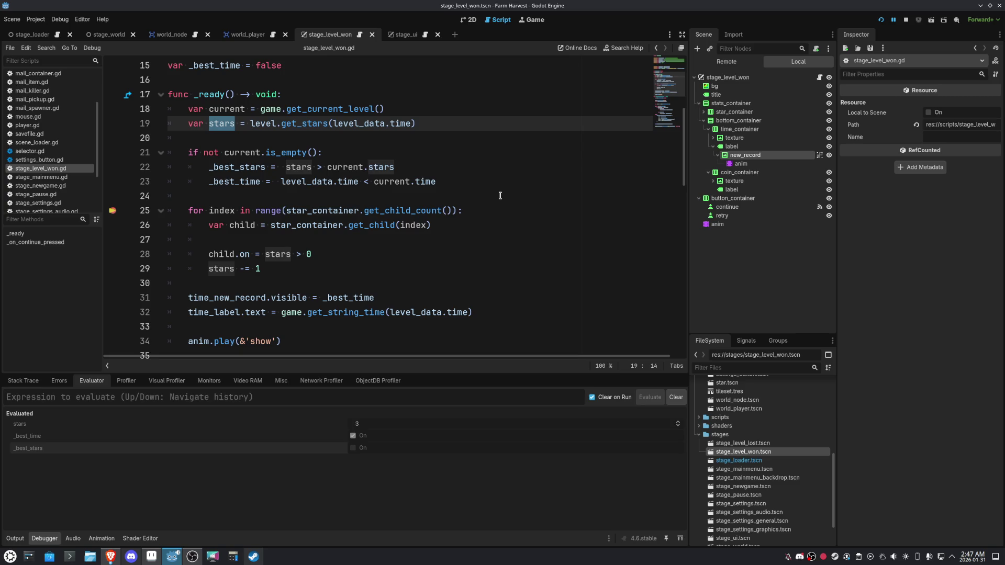
ctrl+click(312, 126)
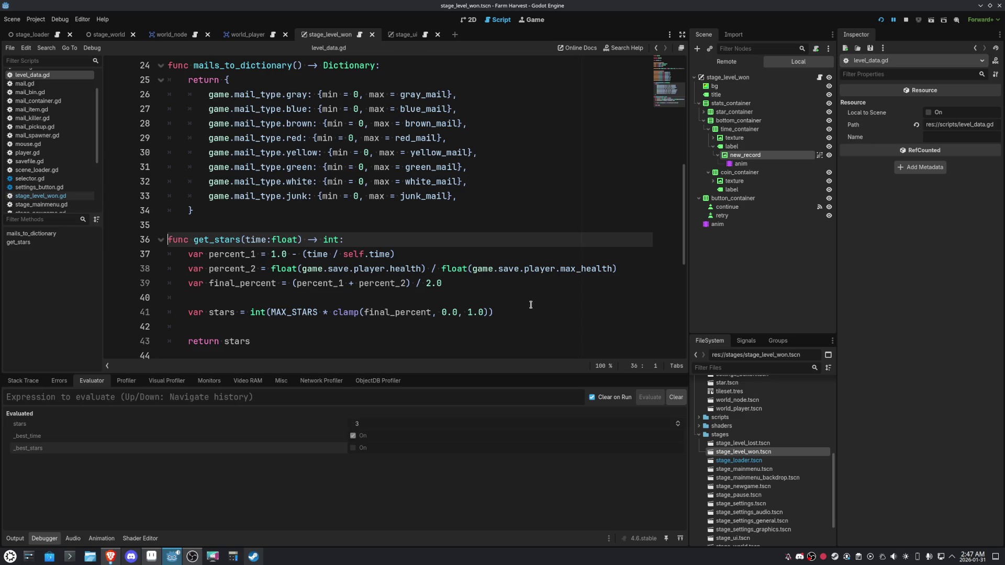
Navigate back to the stage_level_won.gd script via the back arrow and script tabs
click(658, 48)
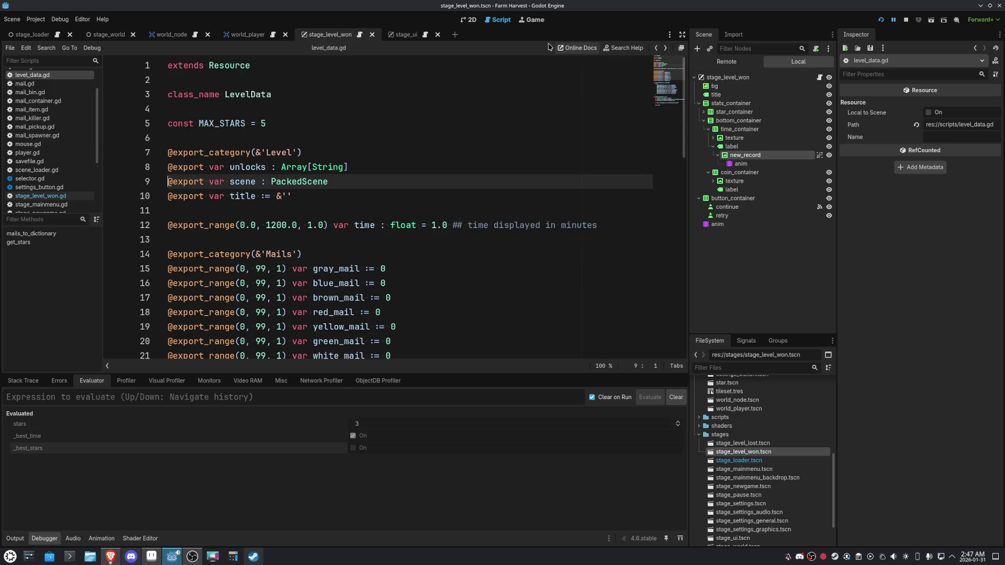
click(246, 34)
click(401, 35)
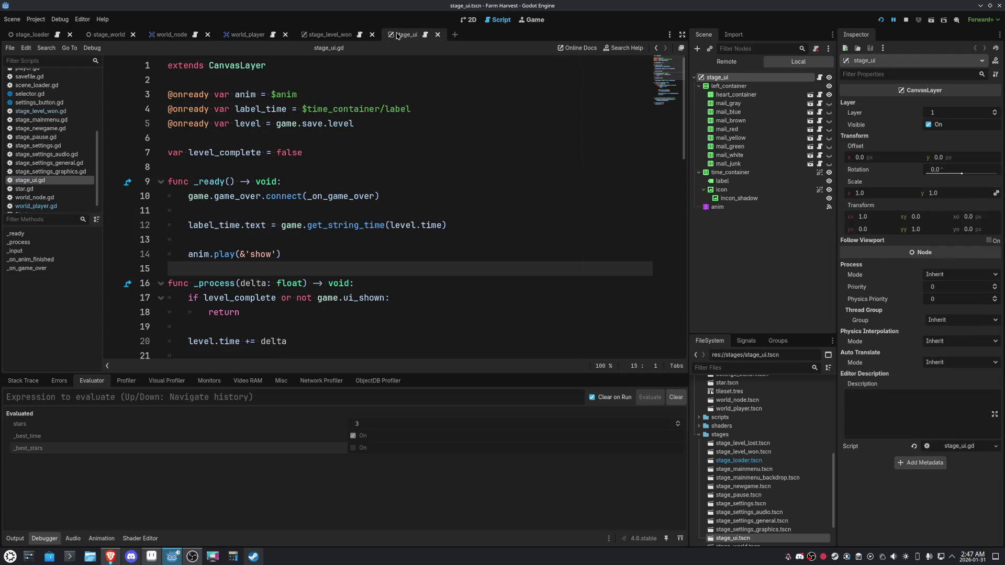
click(327, 35)
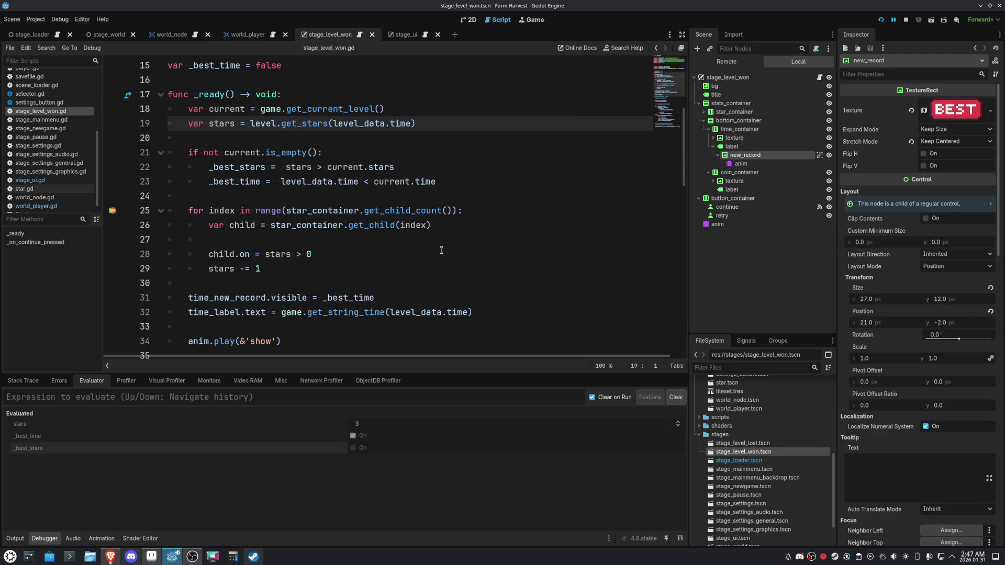
Evaluate level_data.time and level_data in the Evaluator, then clear the expression field
click(235, 401)
text(level_data)
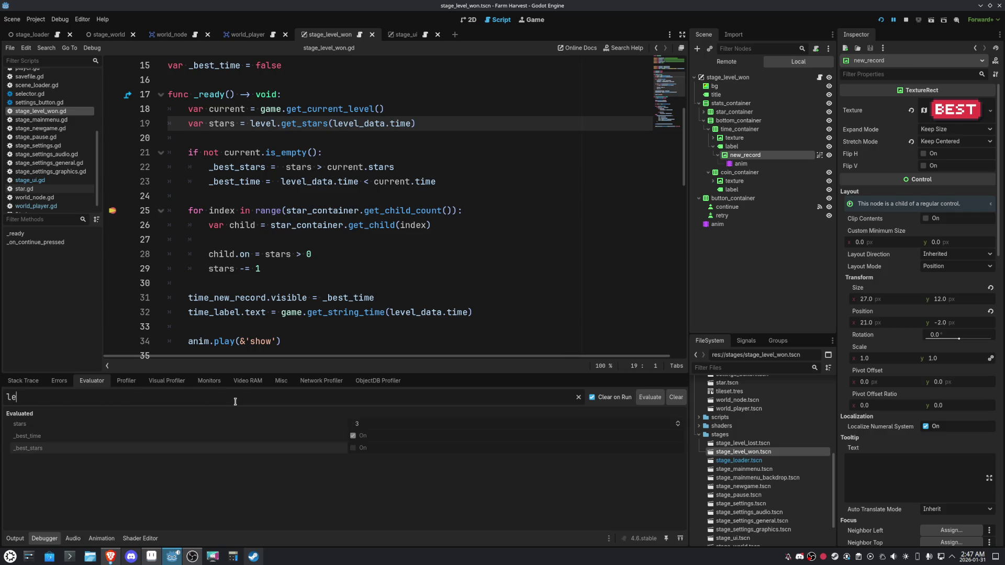
text(.time)
key(Return)
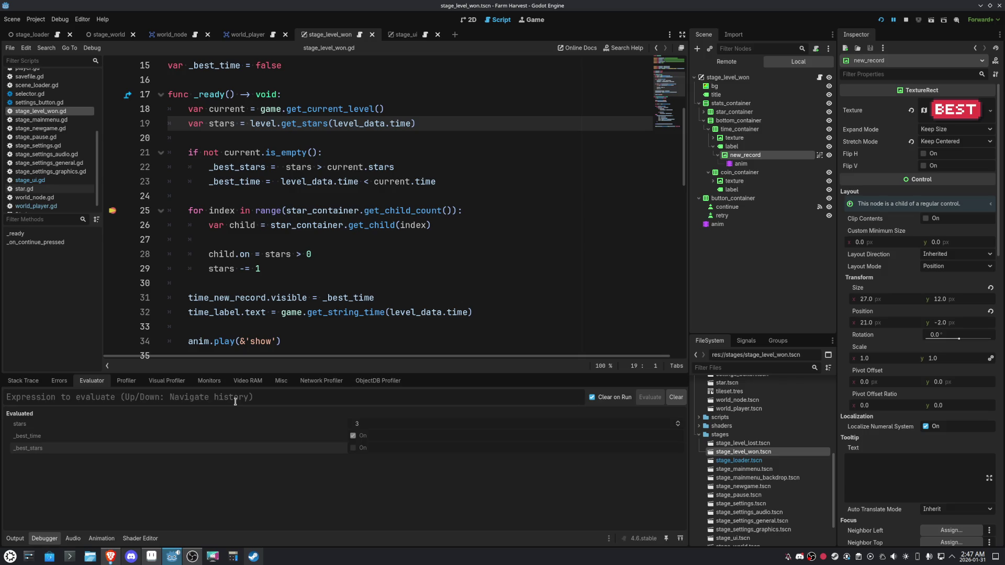
text(level_data)
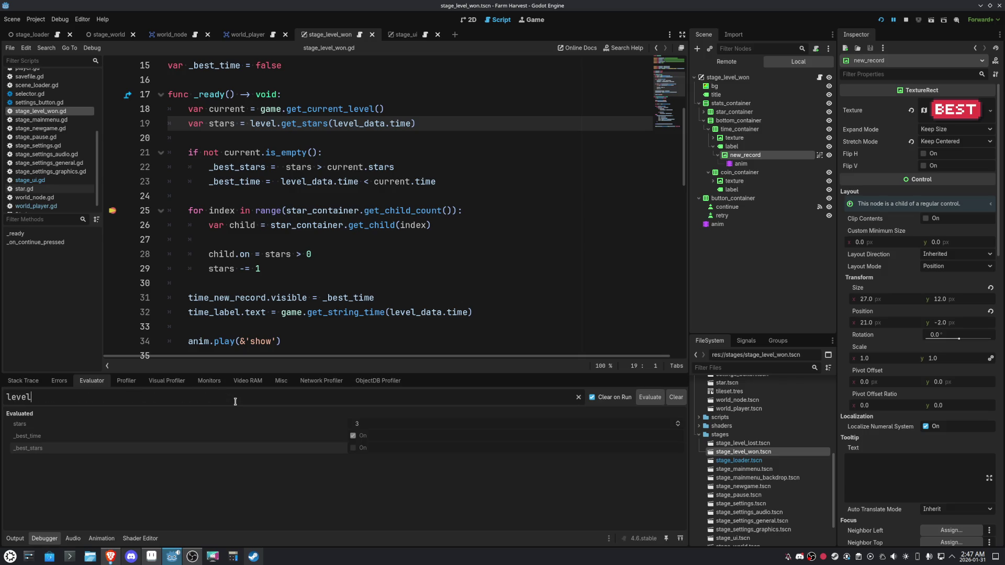
key(Return)
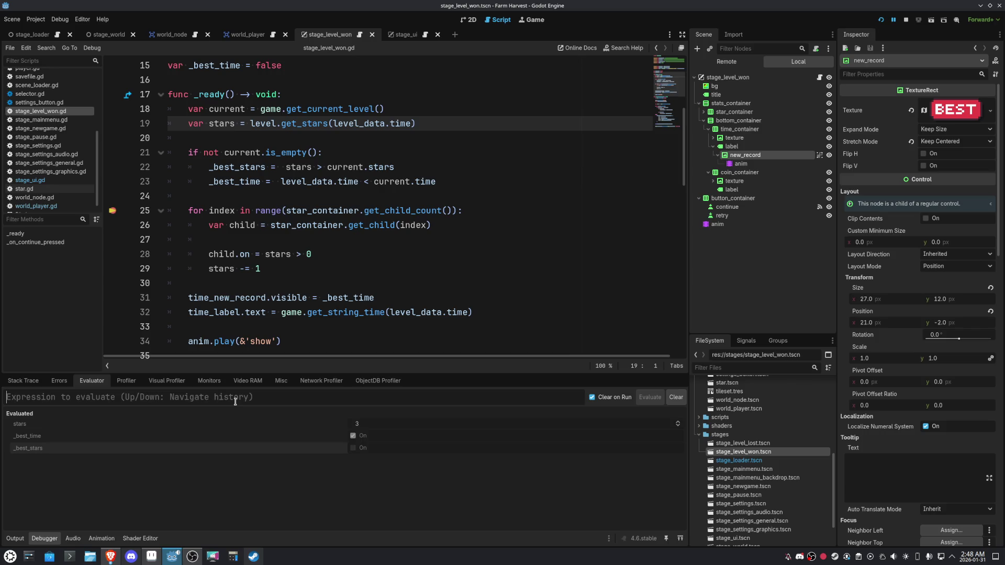
text(level_data)
key(Return)
key(Up)
key(Down)
mouse_move(226, 127)
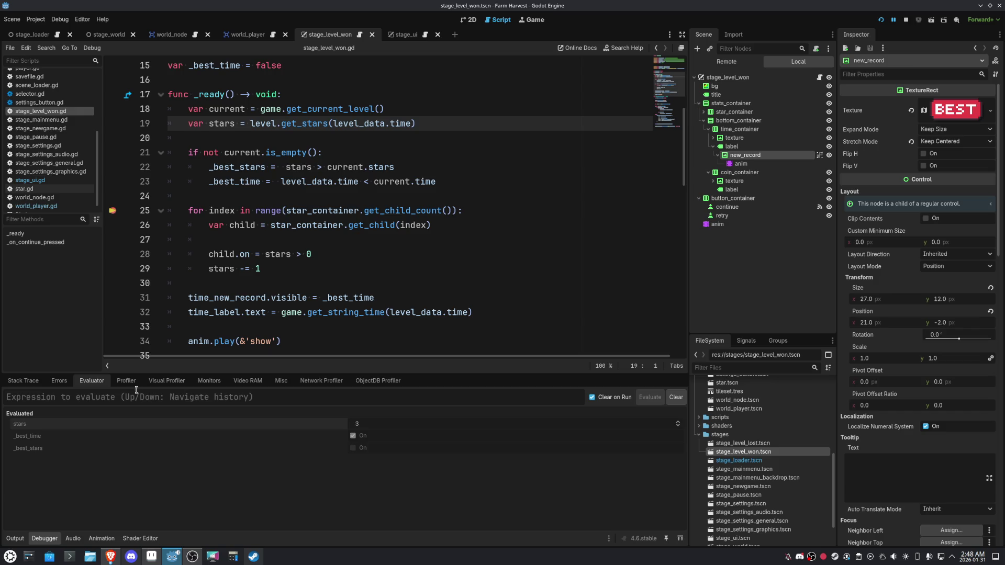
Evaluate level_data.time / level.time against the running game, which returns 0.771
click(534, 21)
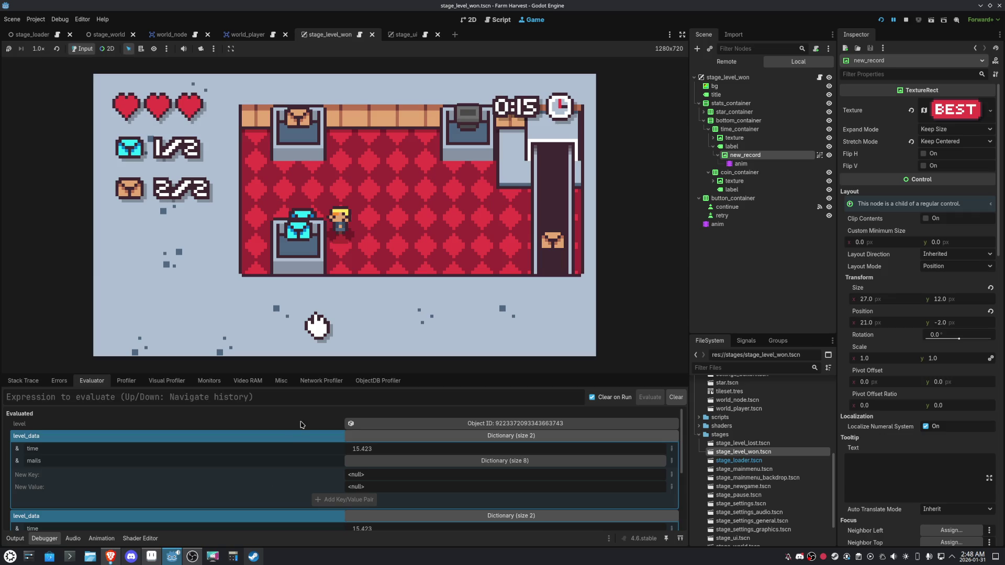
scroll(213, 463, down, 3)
scroll(213, 462, down, 2)
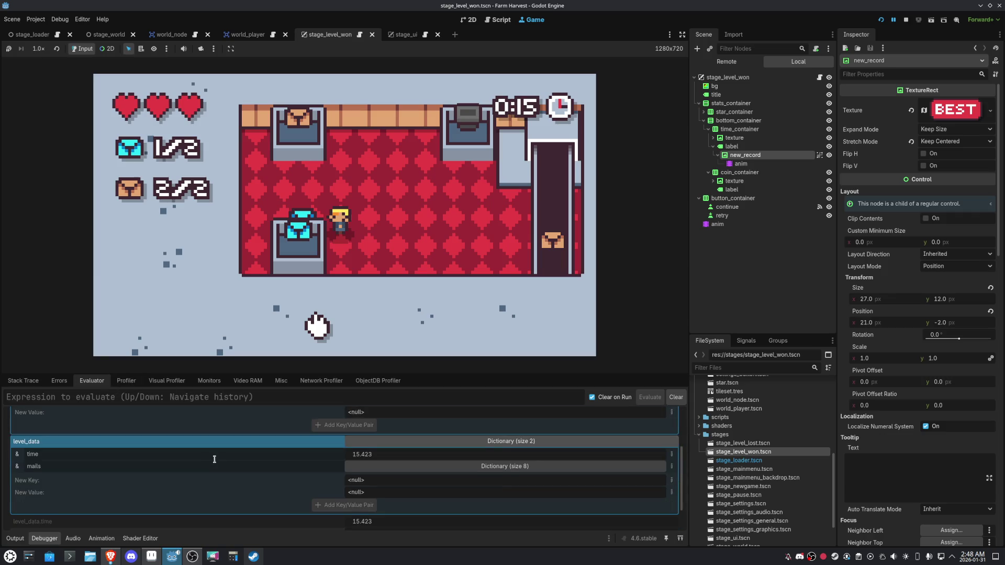
scroll(214, 462, up, 4)
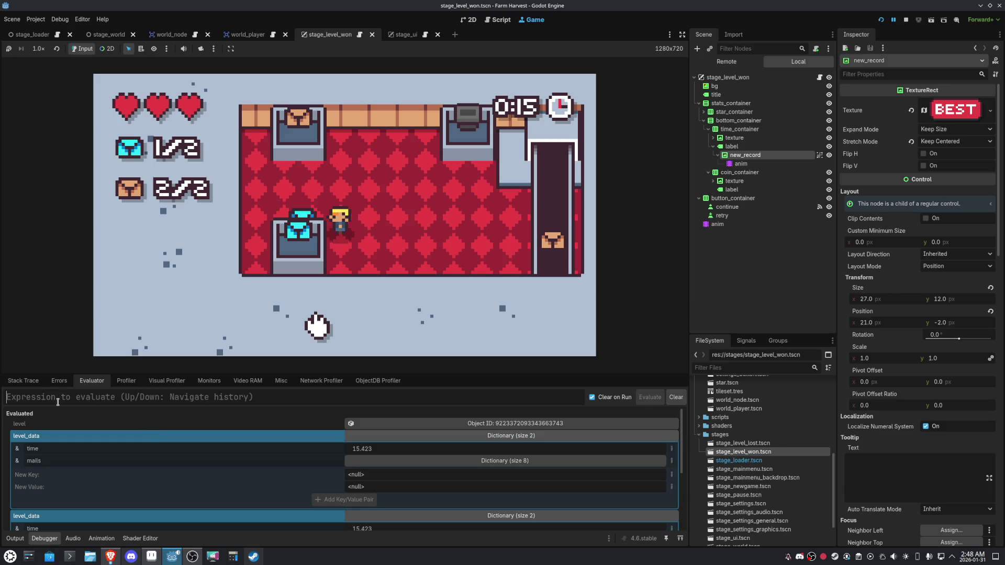
click(63, 400)
text(level.time /)
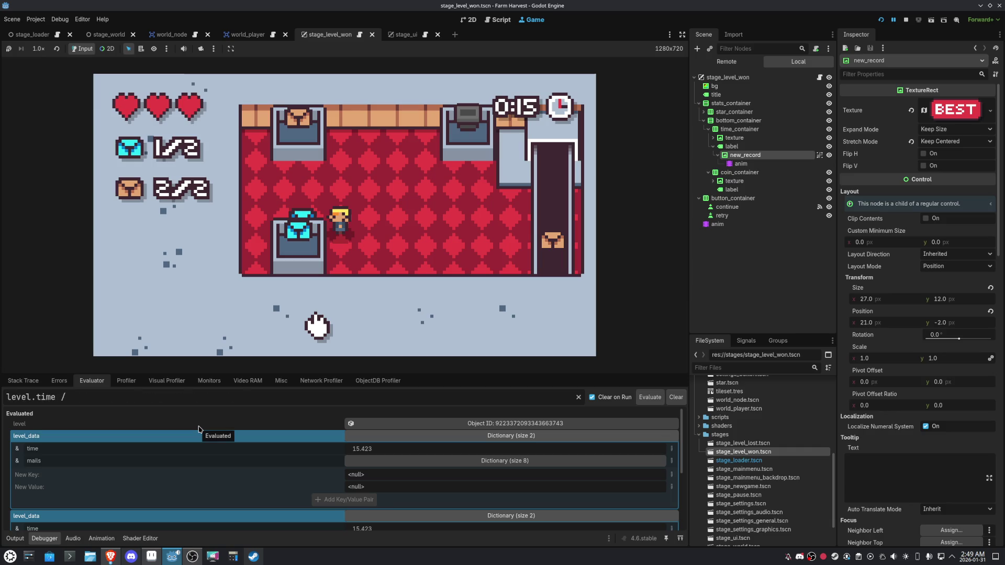
key(BackSpace)
key(BackSpace)
key(BackSpace)
text(data)
key(BackSpace)
key(BackSpace)
key(BackSpace)
text(_data.time / )
text(level.time)
key(Return)
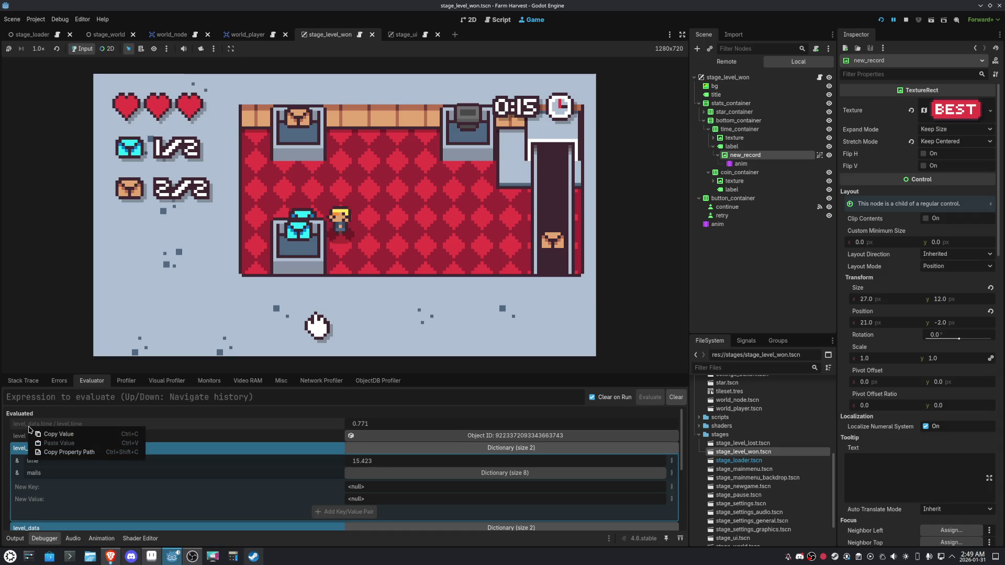
Evaluate 1.0 - (level_data.time / level.time), which returns 0.229
click(182, 398)
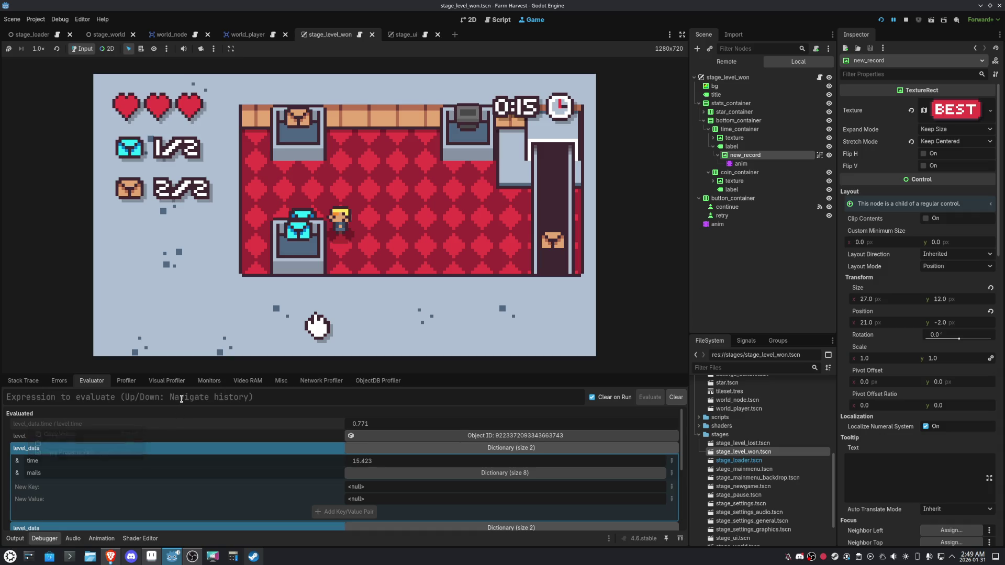
text(1.0 - ()
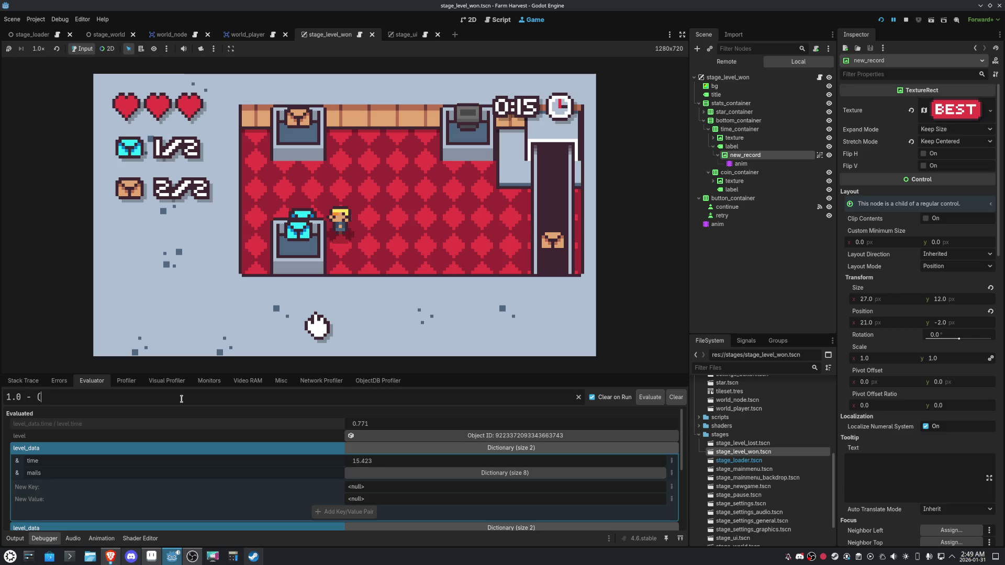
text(level_Data.t)
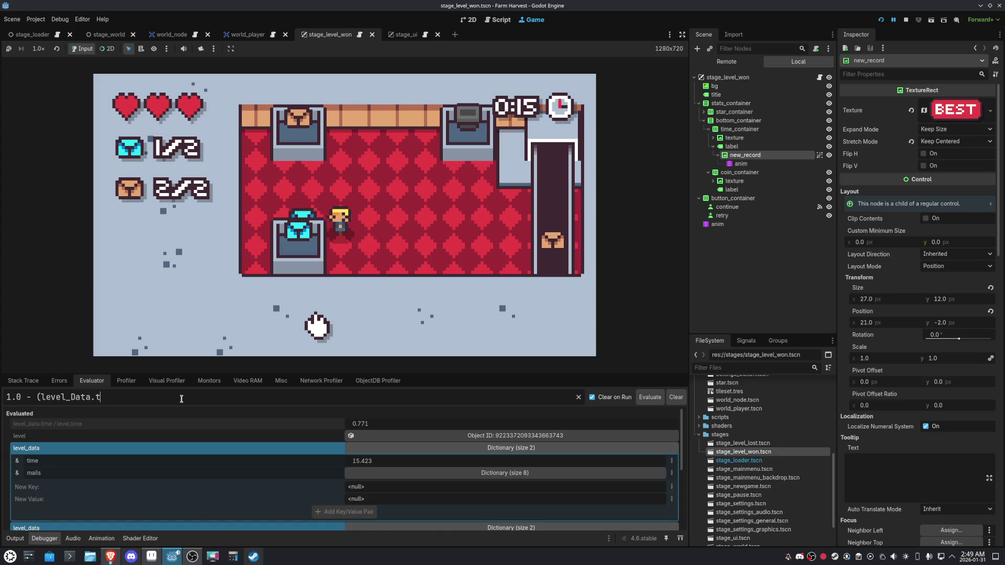
key(BackSpace)
key(BackSpace)
key(BackSpace)
text(data.time)
text( / )
text(level.time)
text())
key(Return)
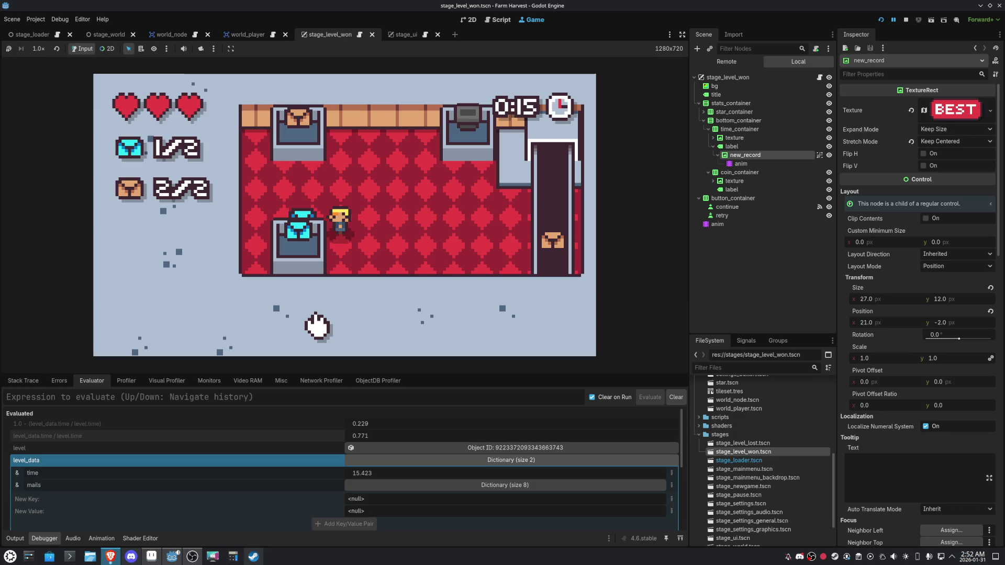
Switch from the running game view to the Script workspace
click(489, 20)
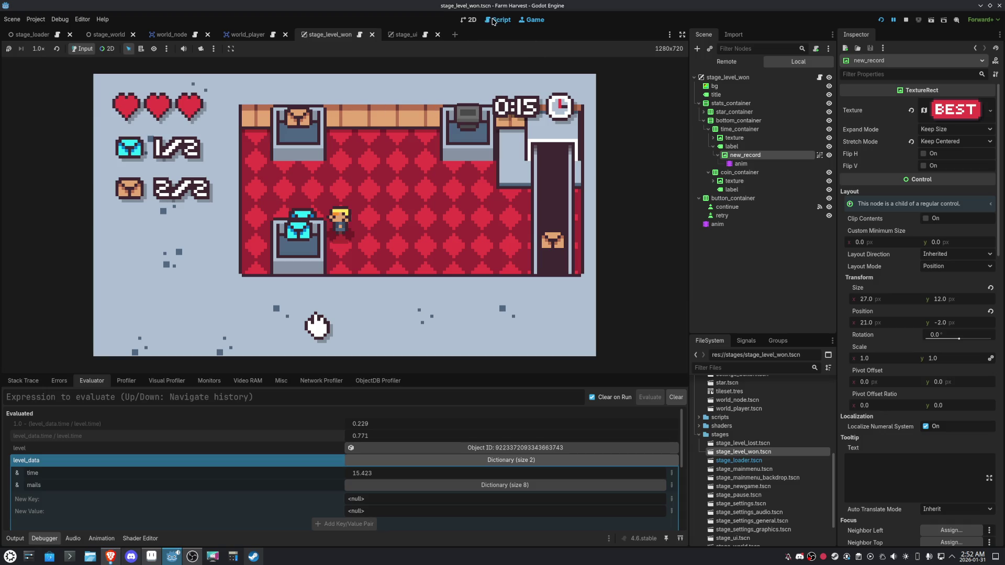
In level_data.gd get_stars, strip '1.0 - (' and ')' so percent_1 is time / self.time
ctrl+click(313, 128)
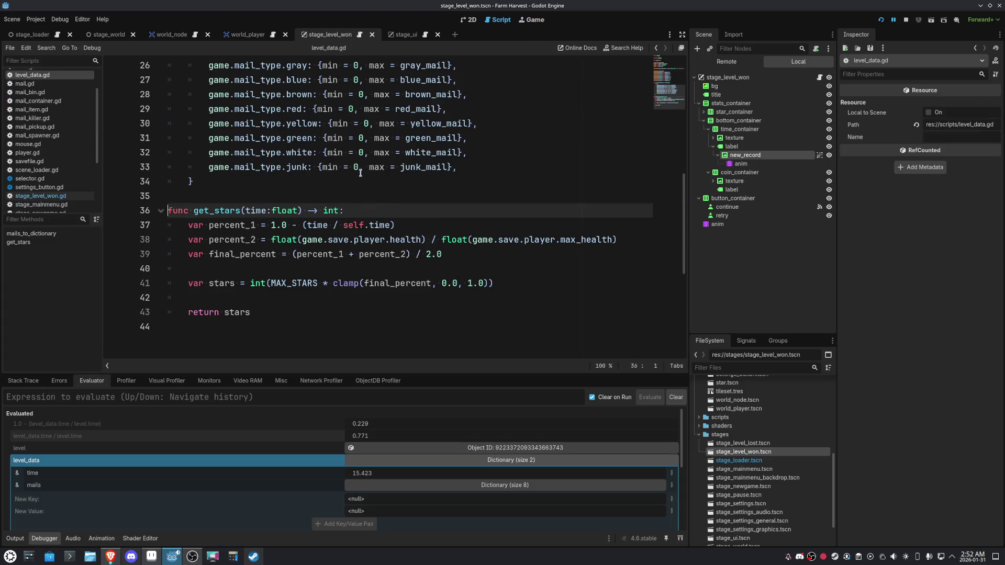
click(275, 228)
key(BackSpace)
key(Delete)
key(Delete)
key(Delete)
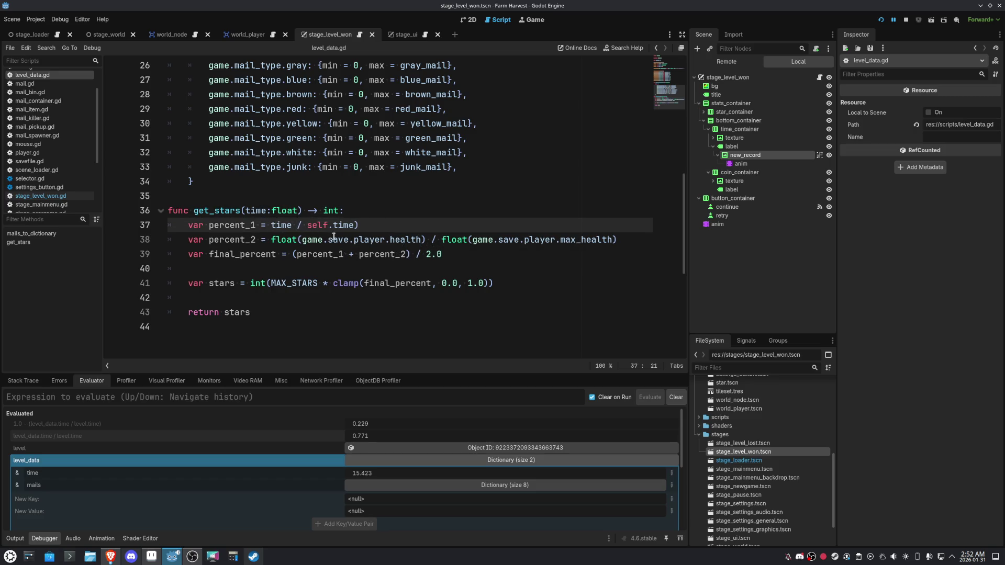
click(360, 225)
key(BackSpace)
click(444, 188)
Save level_data.gd, stop the game and run the project again
key(ctrl+s)
key(F8)
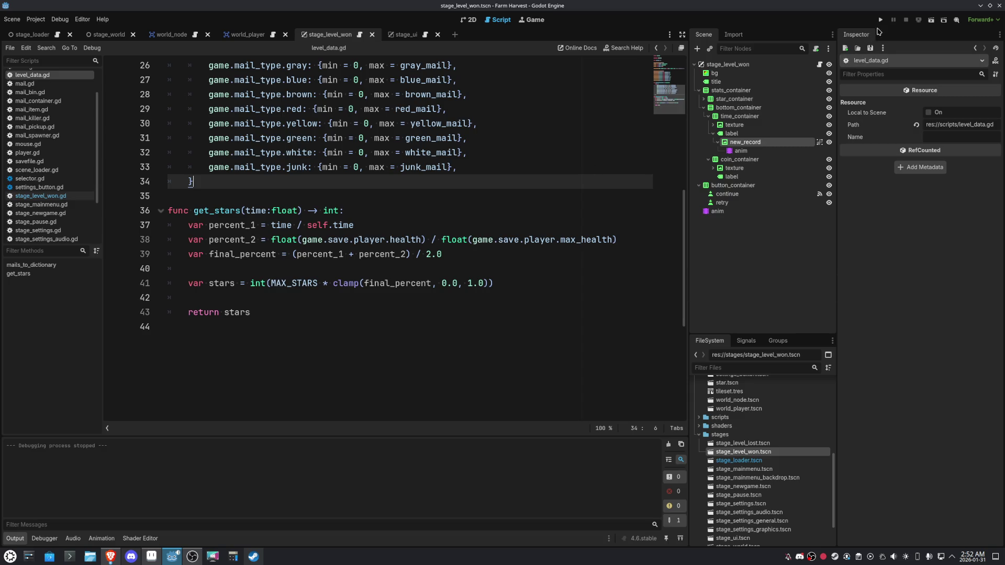
click(882, 22)
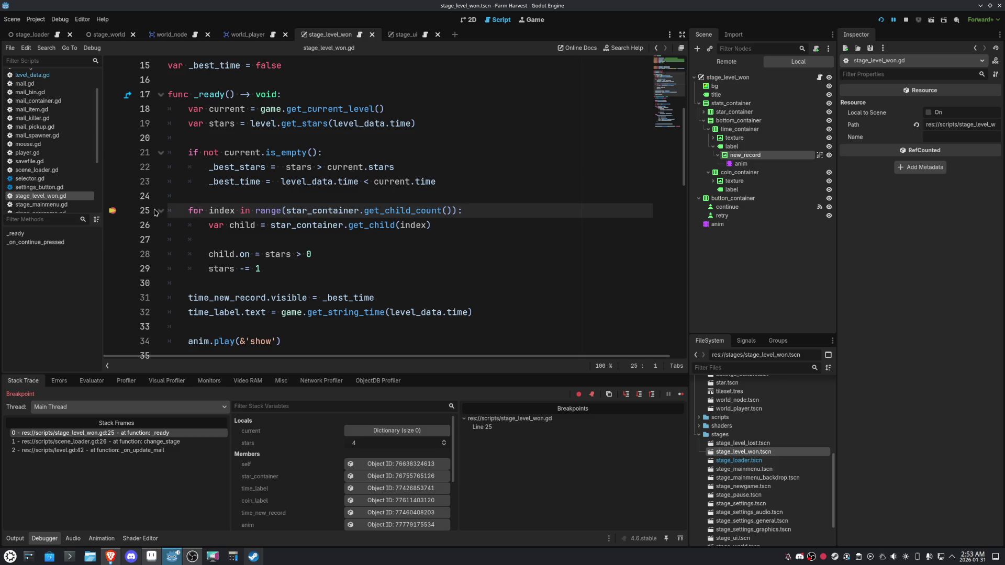
Clear the line 25 breakpoint in stage_level_won.gd and continue execution
click(112, 211)
click(681, 394)
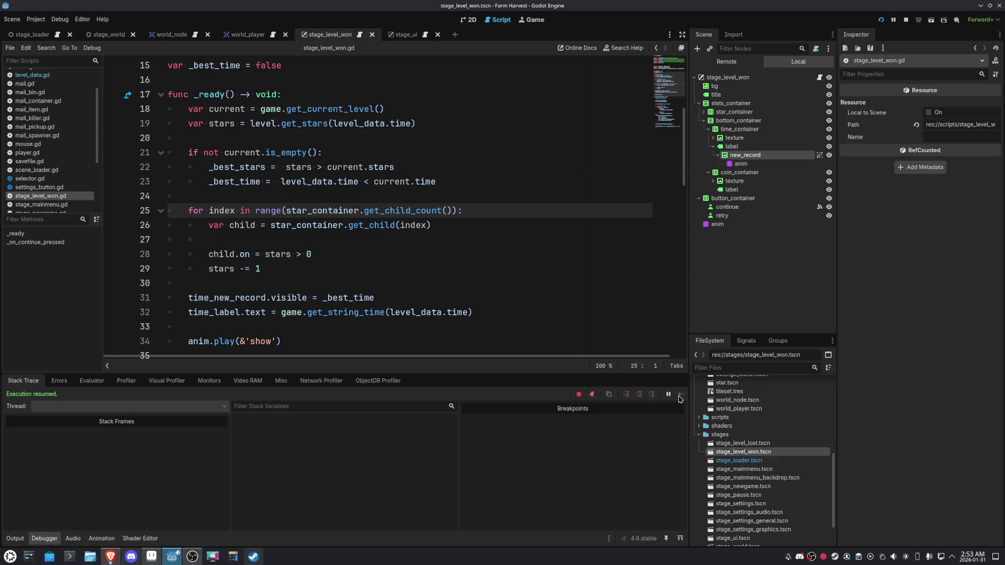
View the running game's COMPLETE screen: four stars, 0:15 time, 0 coins
click(531, 19)
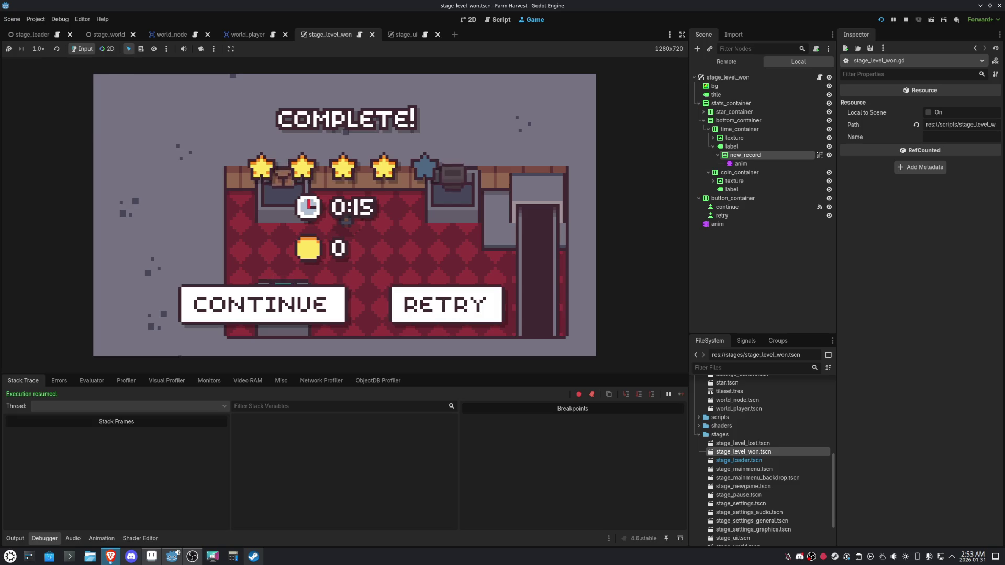
scroll(735, 428, up, 5)
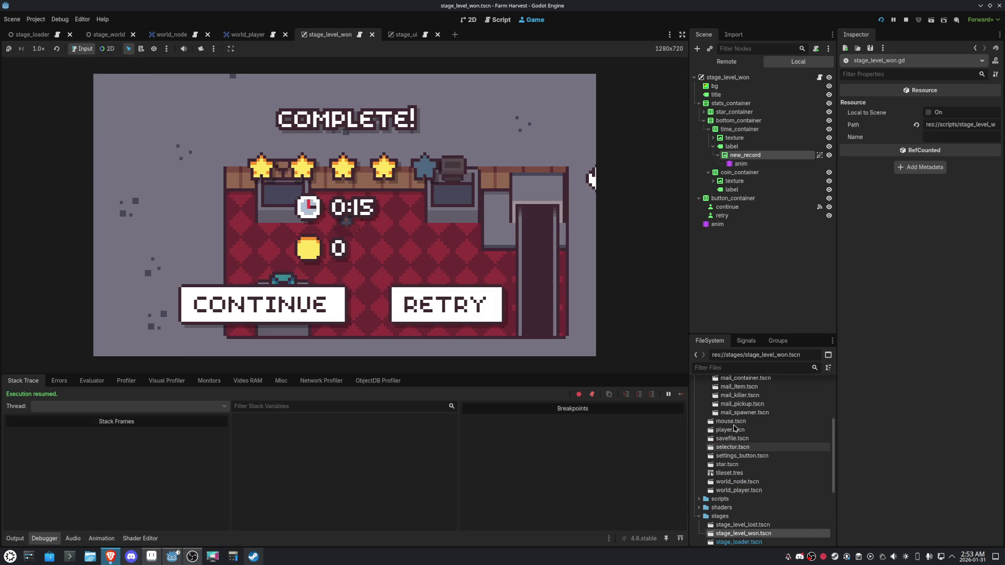
Inspect the saved level_1 data in the Evaluator, then open stage_level_won.gd
click(735, 419)
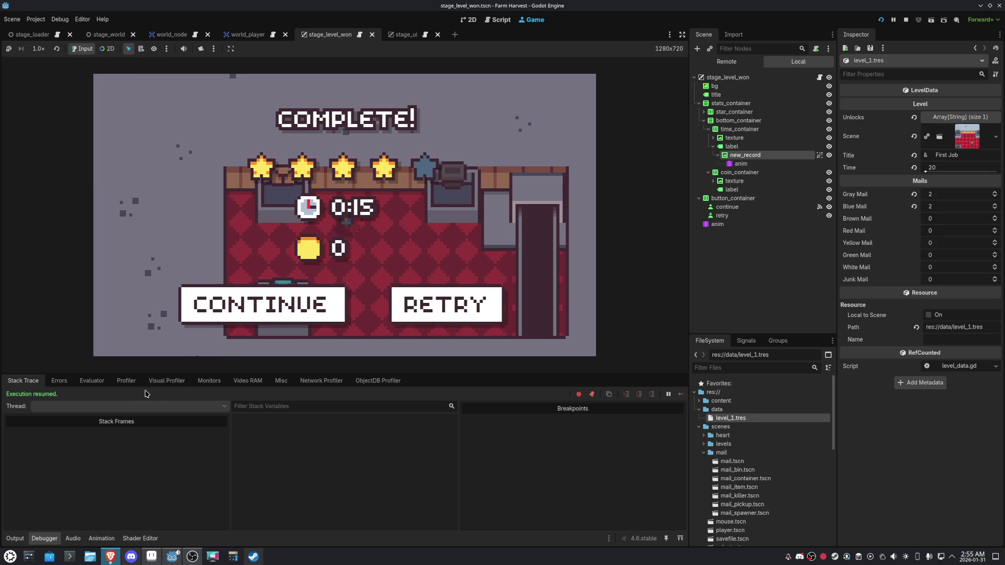
click(99, 383)
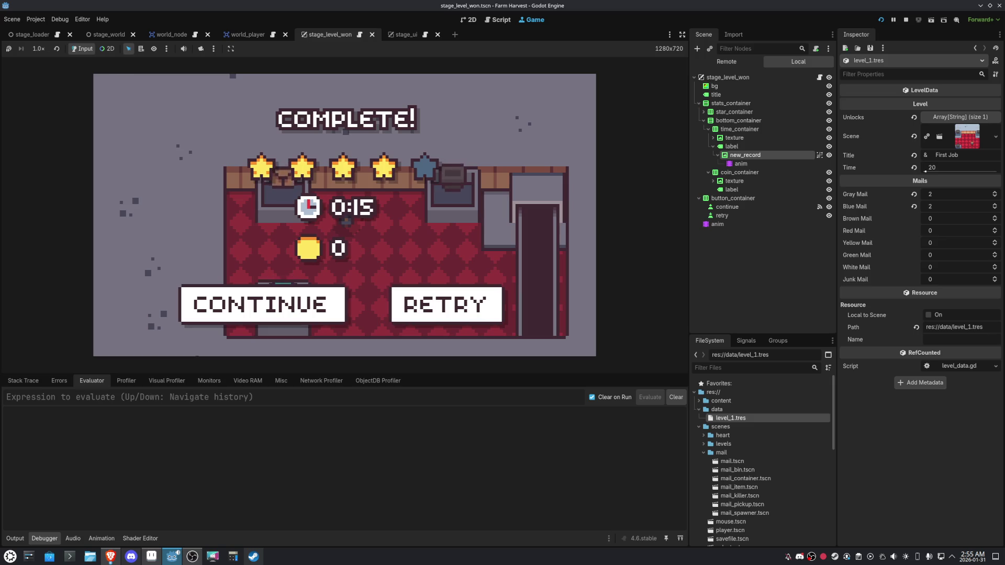
click(502, 19)
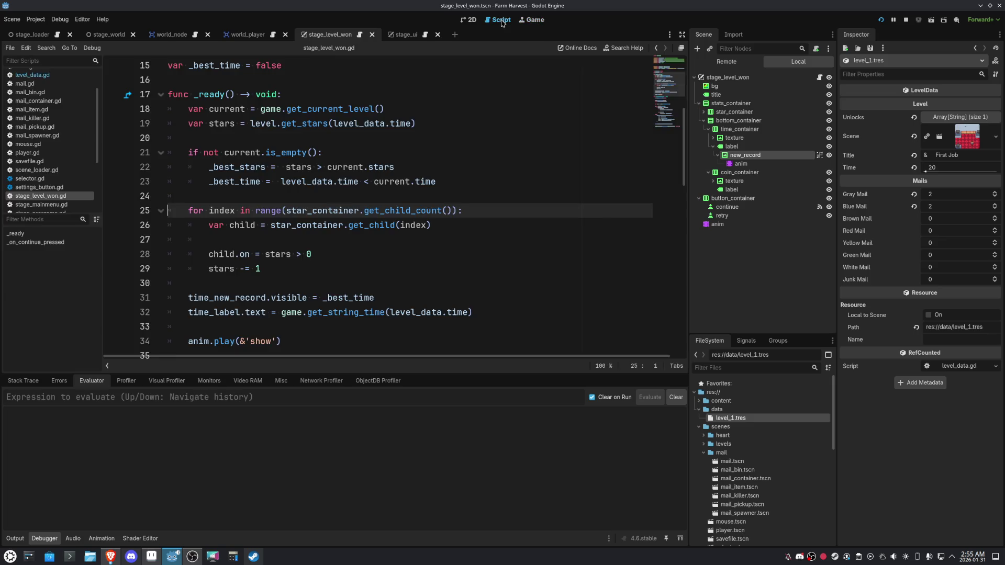
Jump from the get_stars call on line 19 to its definition in level_data.gd and select it
scroll(443, 182, down, 7)
scroll(440, 197, up, 11)
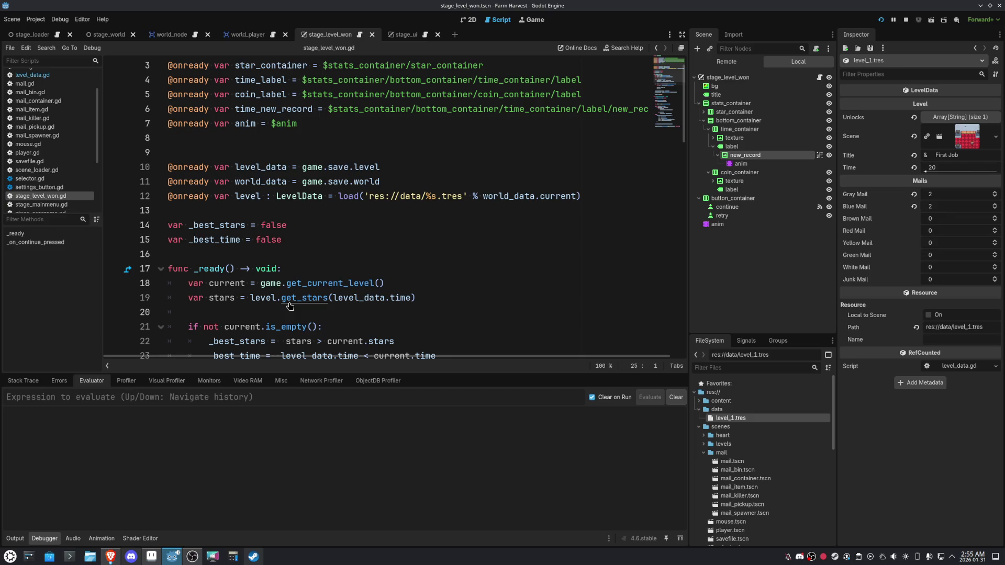
double_click(350, 299)
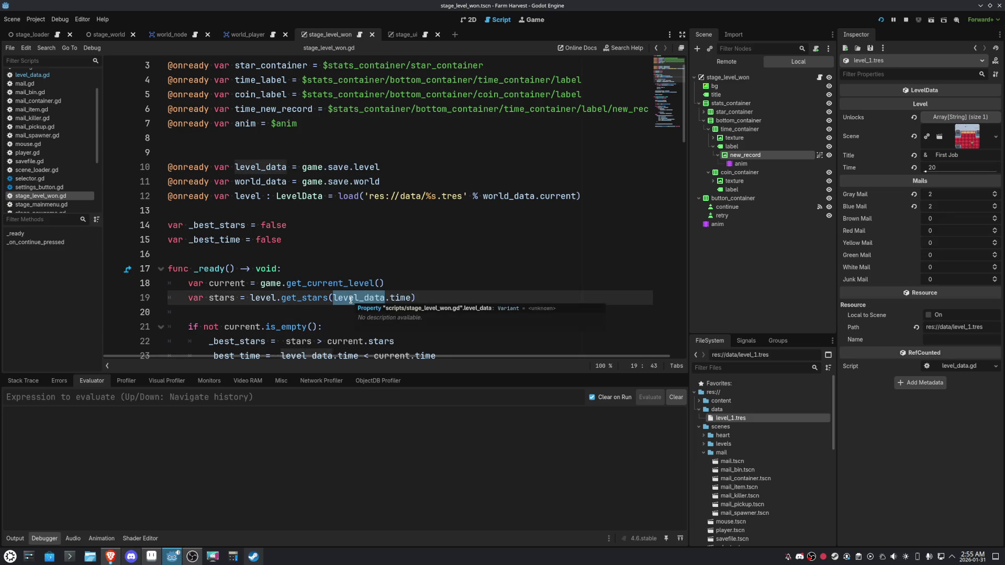
ctrl+click(307, 298)
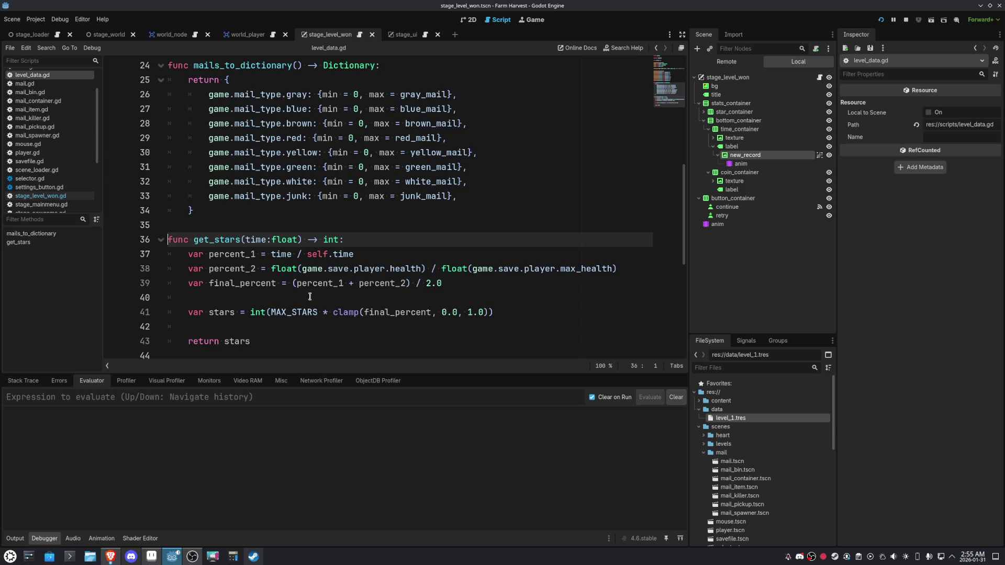
drag(256, 342, 167, 239)
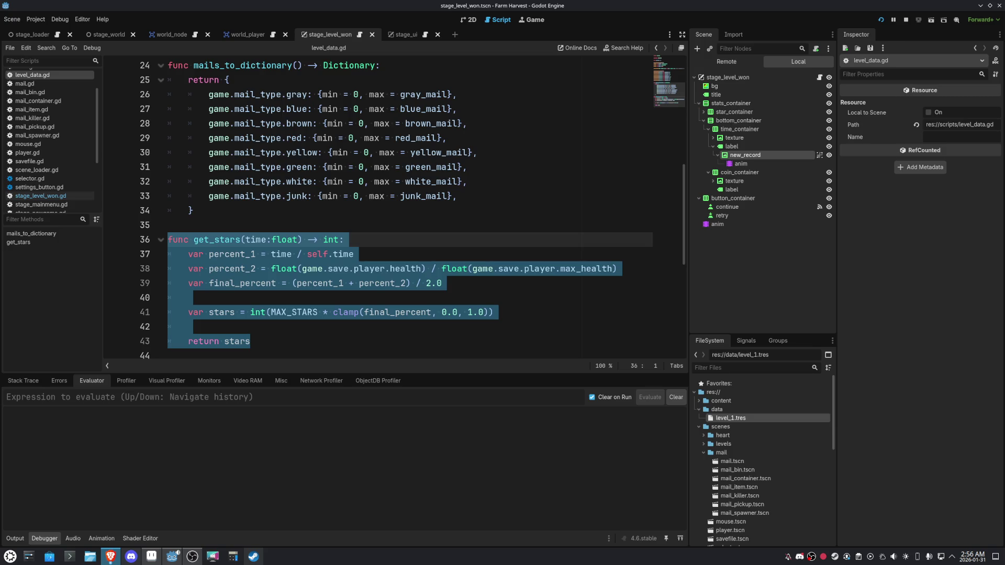
Change line 37 to 'var percent_1 = self.time / time' and relaunch the game
click(418, 225)
drag(305, 256, 361, 254)
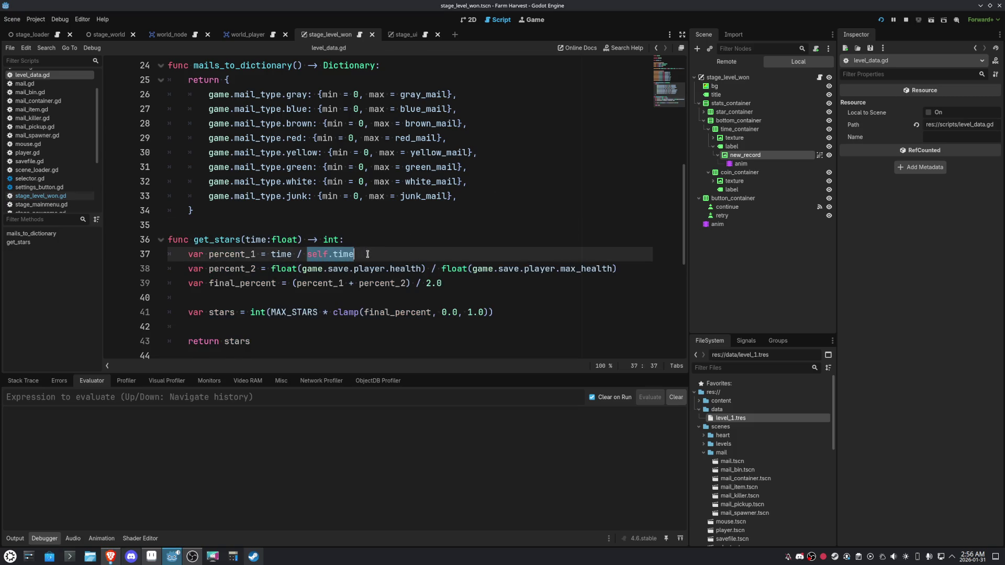
key(BackSpace)
key(BackSpace)
key(BackSpace)
key(ctrl+z)
key(ctrl+z)
key(ctrl+z)
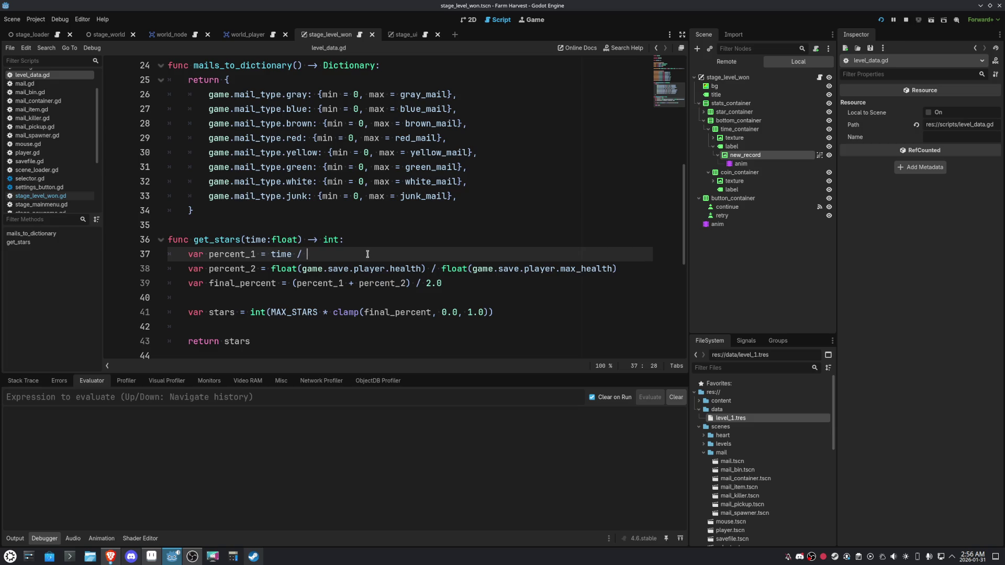
key(BackSpace)
key(BackSpace)
key(BackSpace)
text(self.time /)
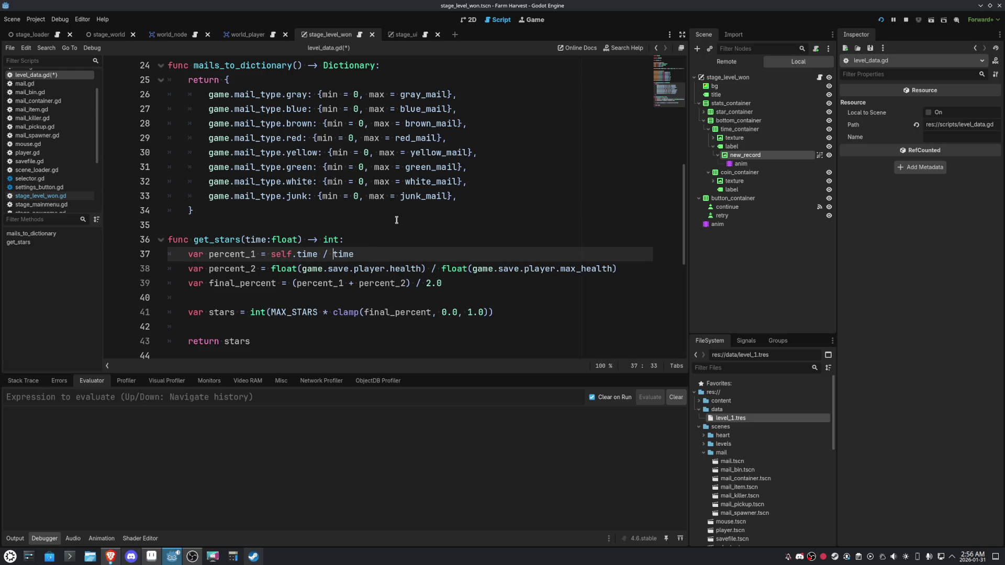
click(418, 229)
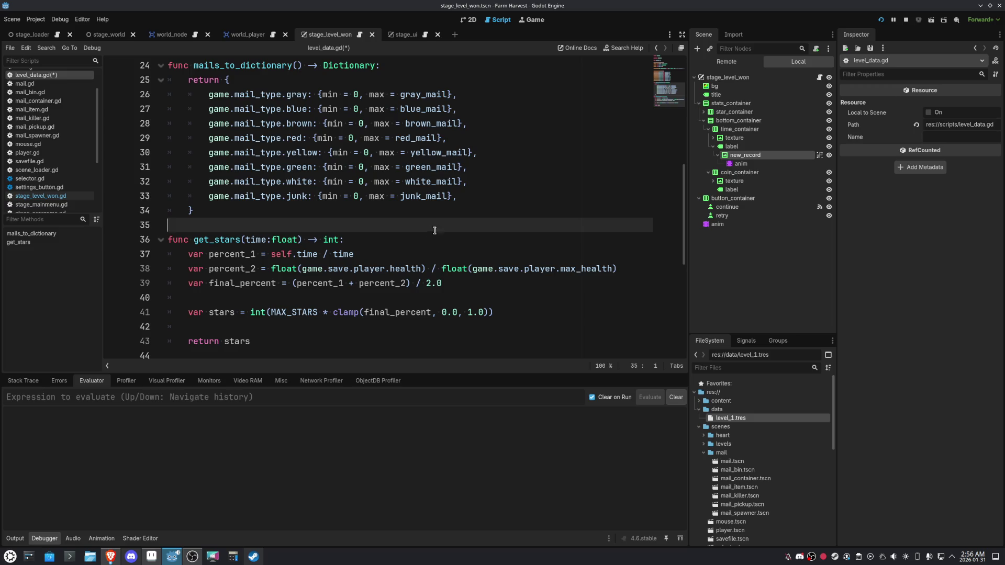
click(882, 19)
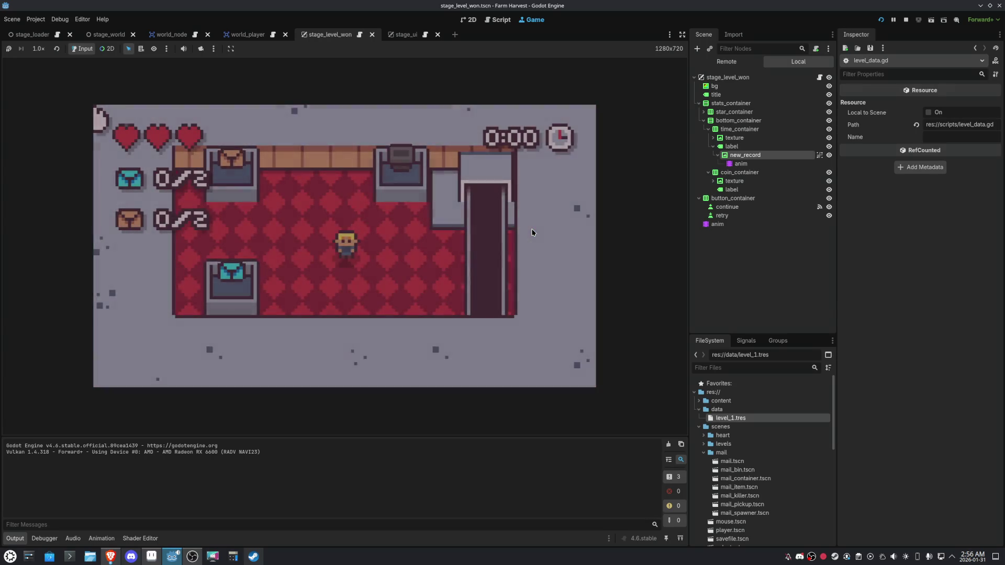
Walk through the level delivering all mail, finishing in 0:25 with four stars and 0 coins
key(Right)
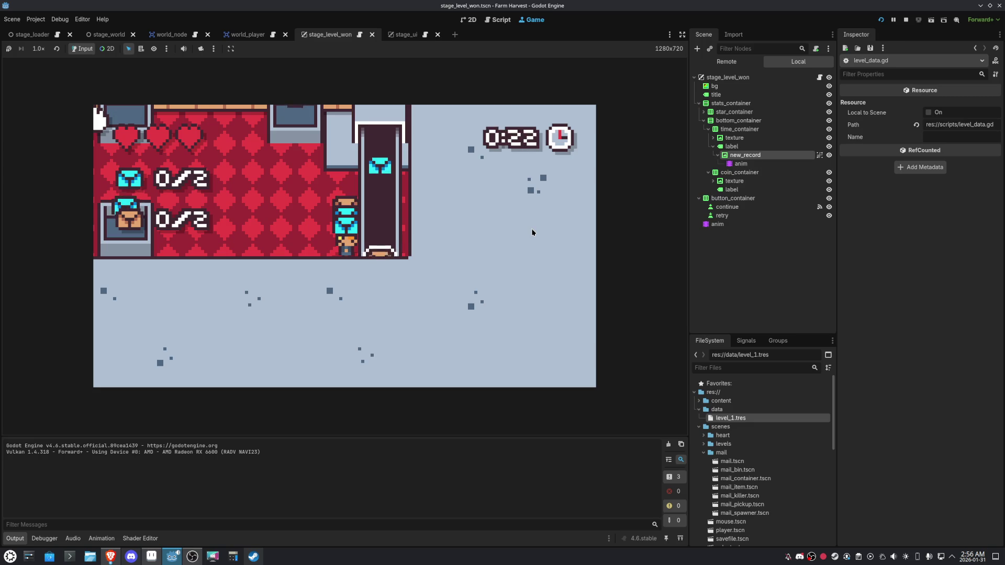
key(Up)
key(Left)
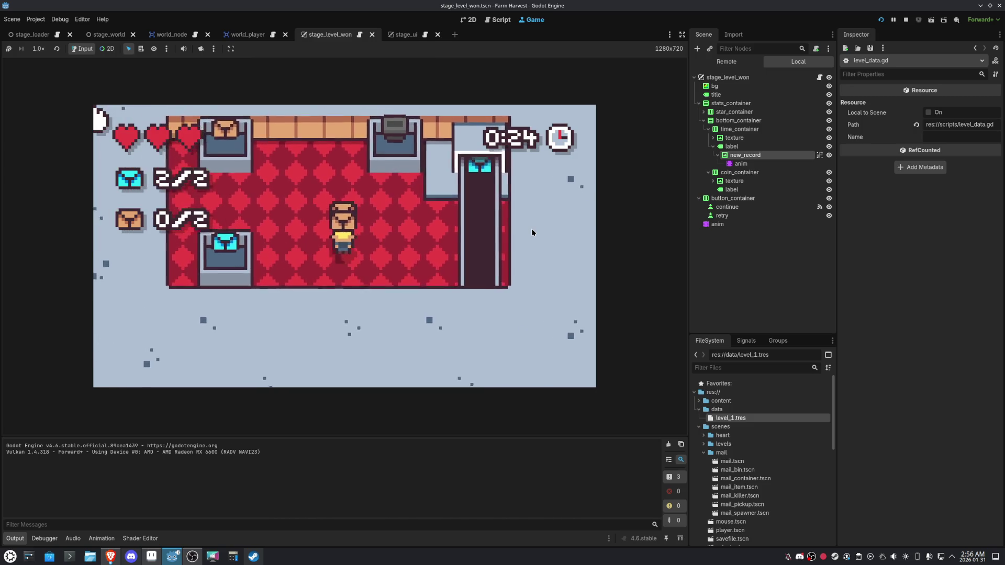
key(Left)
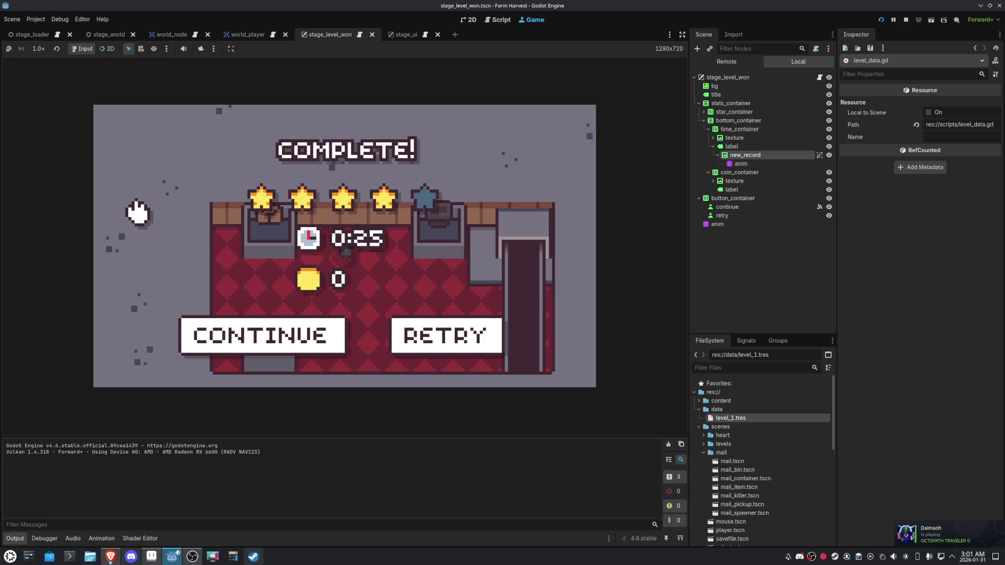
Retry the level from the win screen and replay it, heading through the corridor to deliver boxes
click(257, 327)
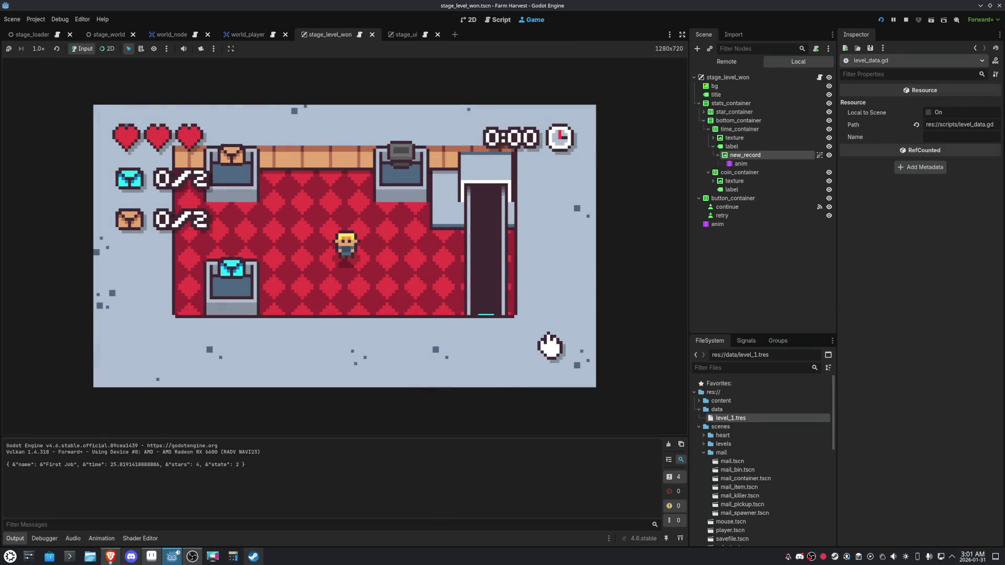
click(545, 344)
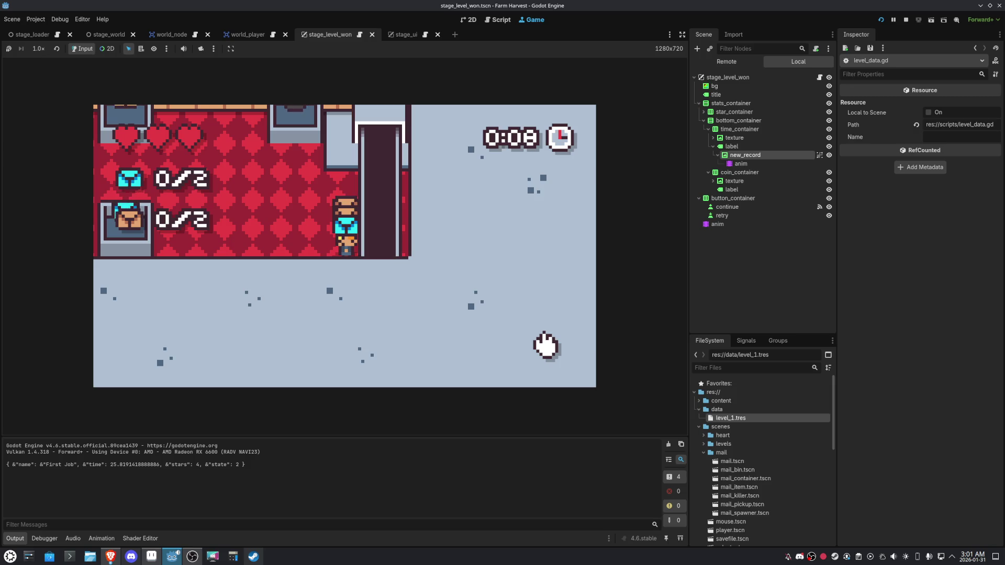
key(Left)
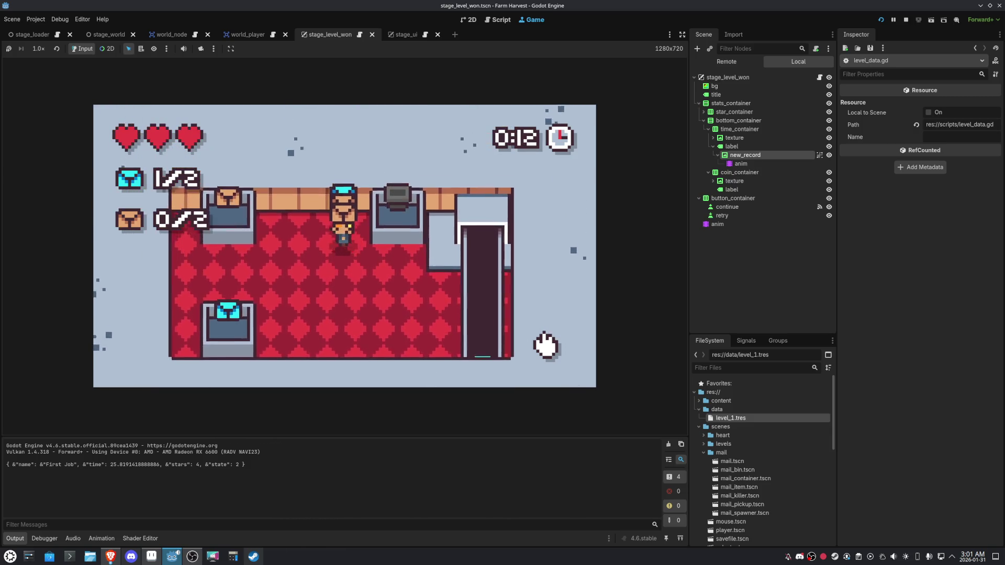
key(Down)
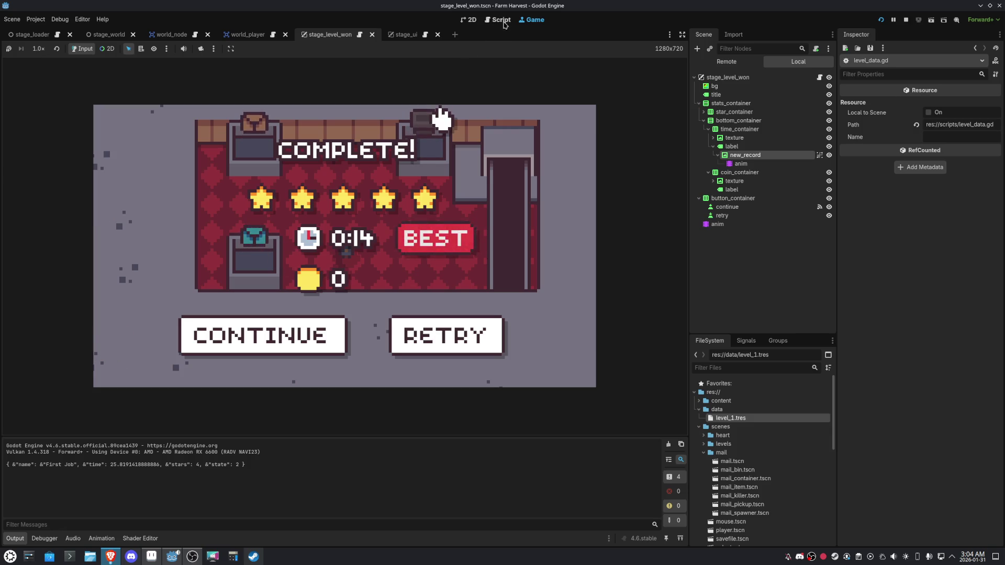
Stop the running game and highlight get_stars' int(MAX_STARS * clamp(final_percent, 0.0, 1.0)) line
key(F8)
drag(500, 313, 180, 309)
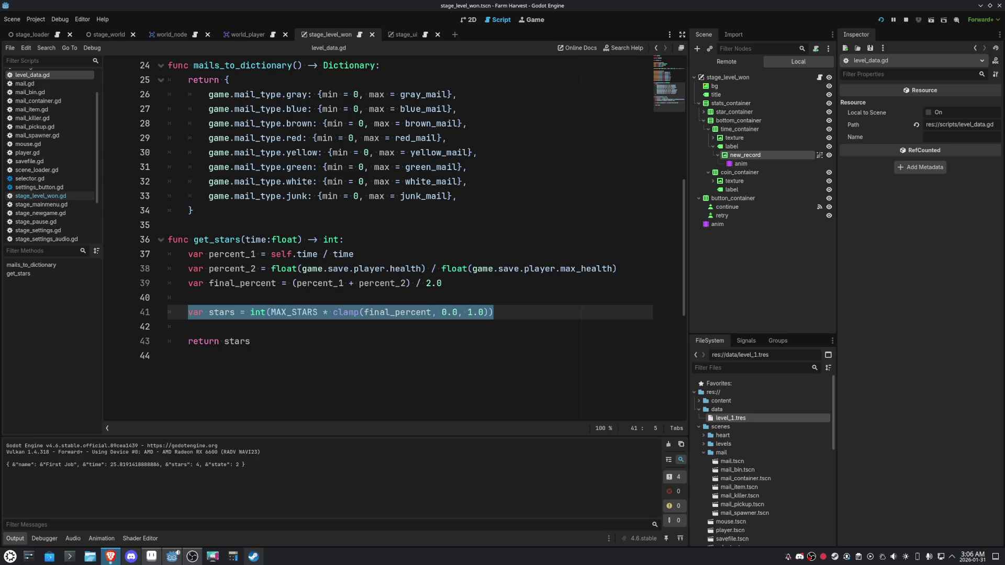
click(285, 375)
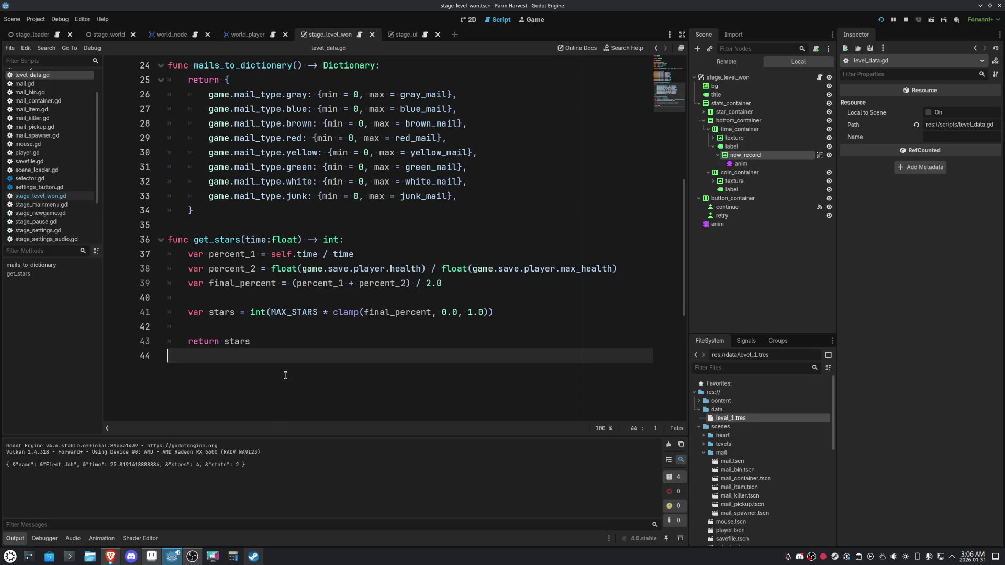
Add a new get_coins() -> int function below get_stars that returns 0
key(Return)
text(func get_coins()
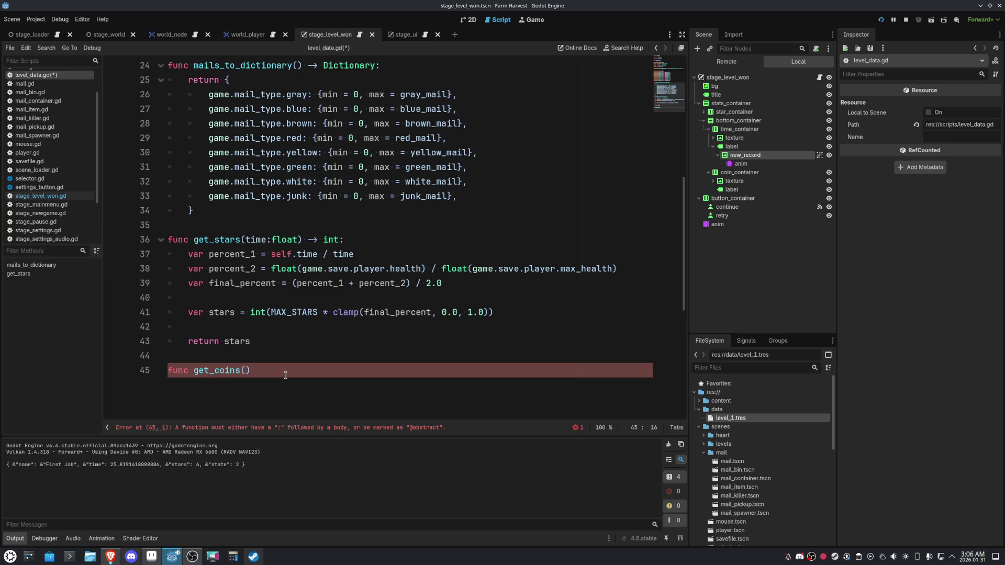
text() -<)
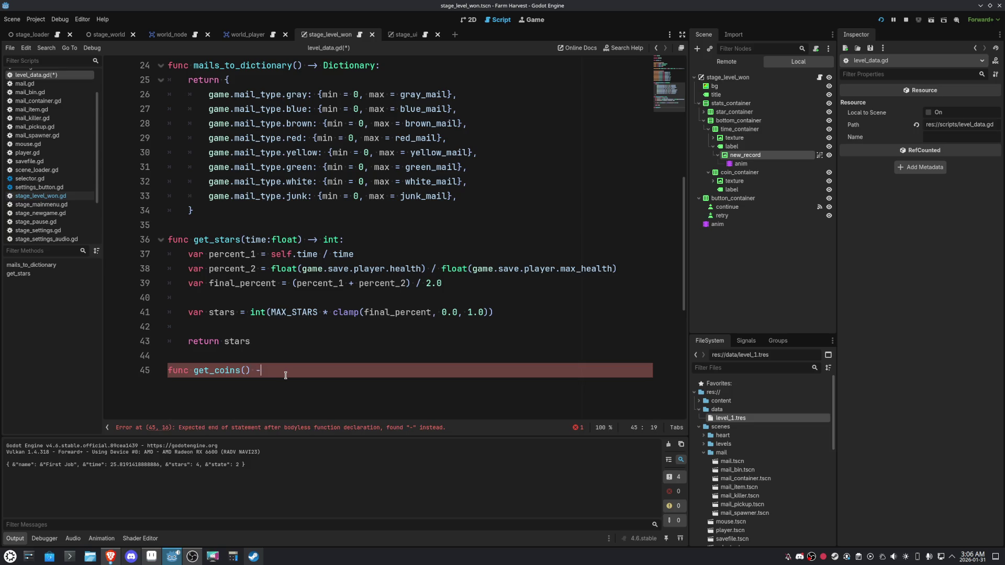
text( int:)
key(Return)
key(Return)
key(Return)
text(return 0)
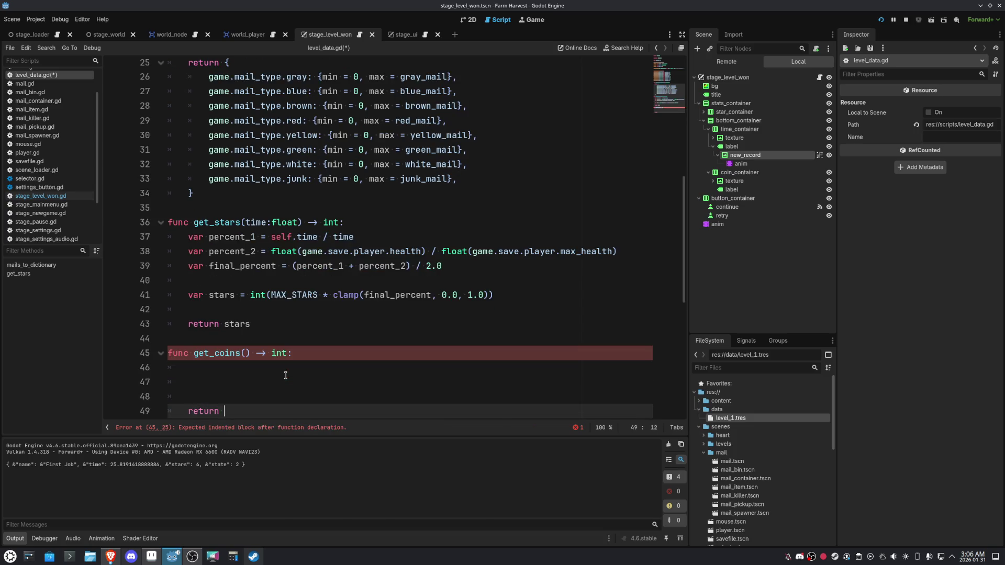
key(Up)
key(Up)
key(Up)
Declare var current = game.get_current_level() at the top of get_coins
text(if)
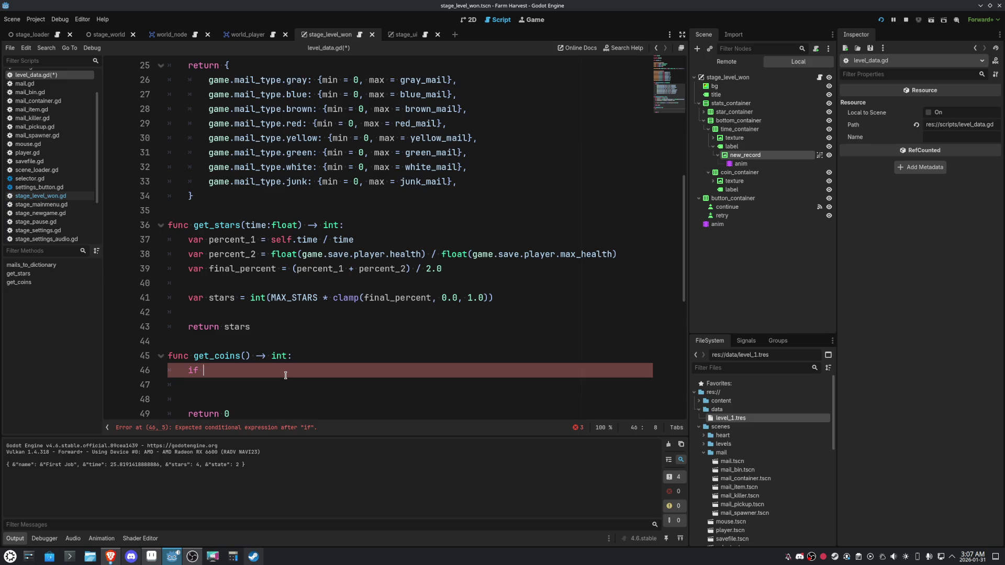
text(game)
key(Escape)
text(.)
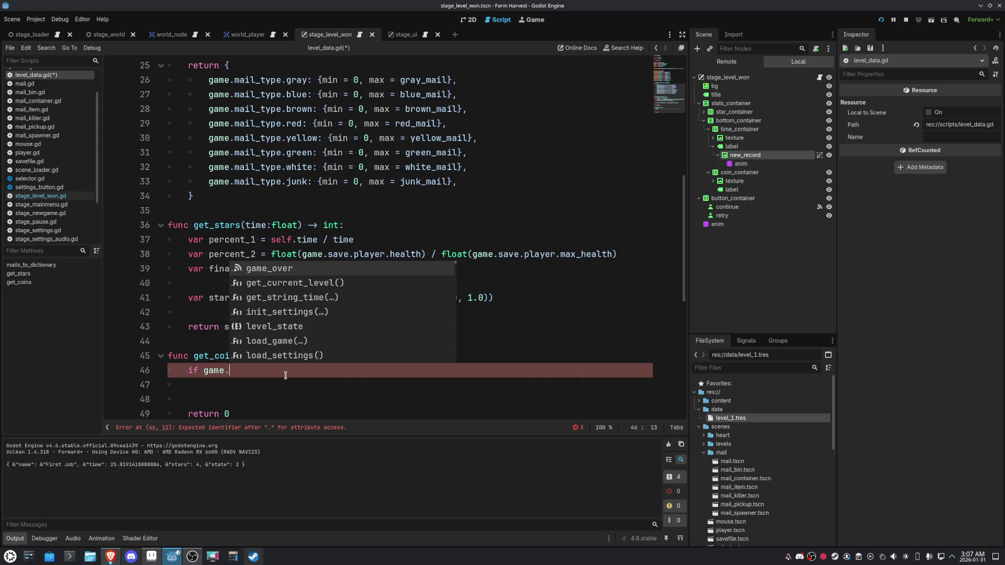
key(Down)
key(Return)
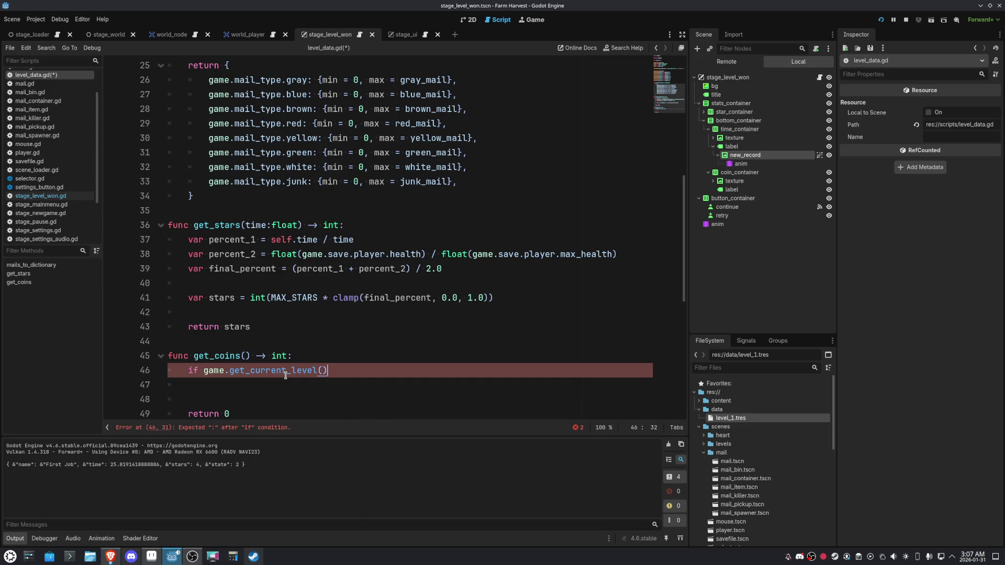
key(ctrl+shift+Left)
key(ctrl+shift+Left)
key(ctrl+shift+Left)
key(ctrl+c)
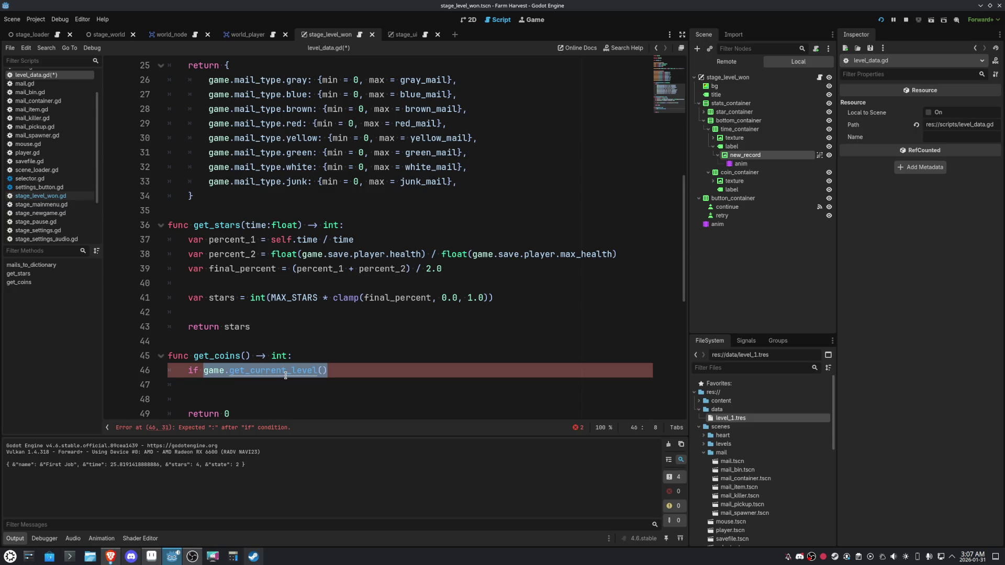
key(BackSpace)
key(BackSpace)
key(BackSpace)
key(BackSpace)
text(var current )
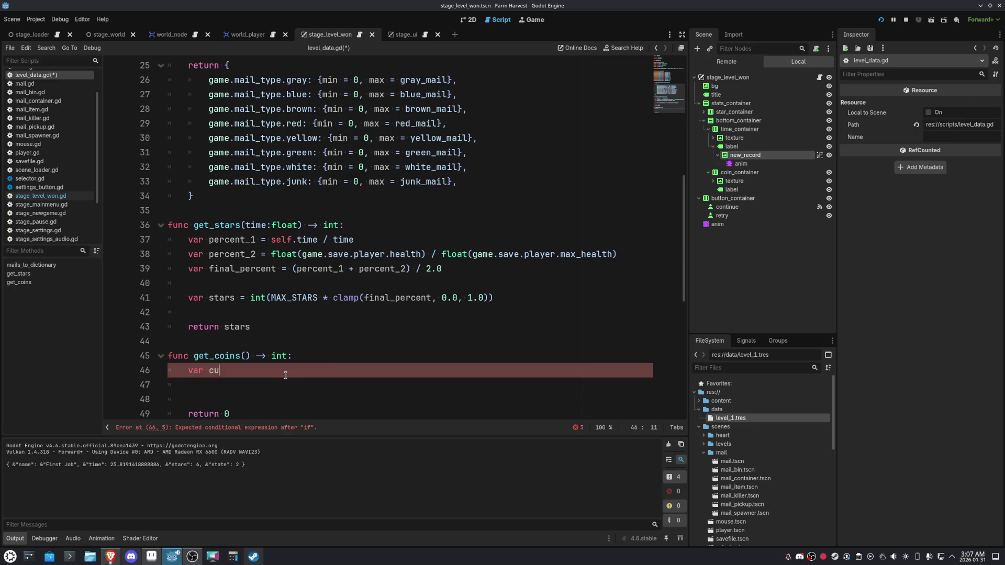
text(=)
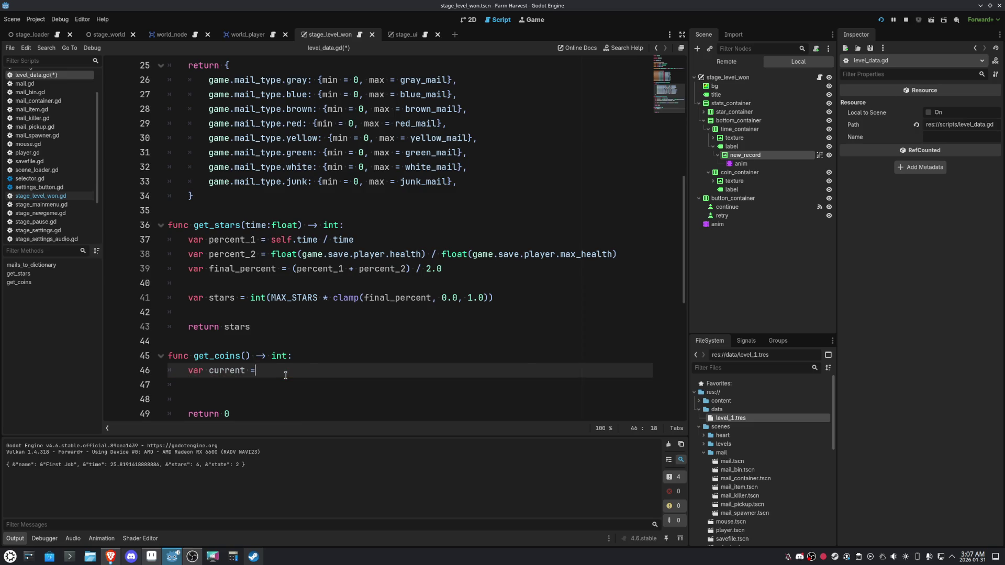
key(ctrl+v)
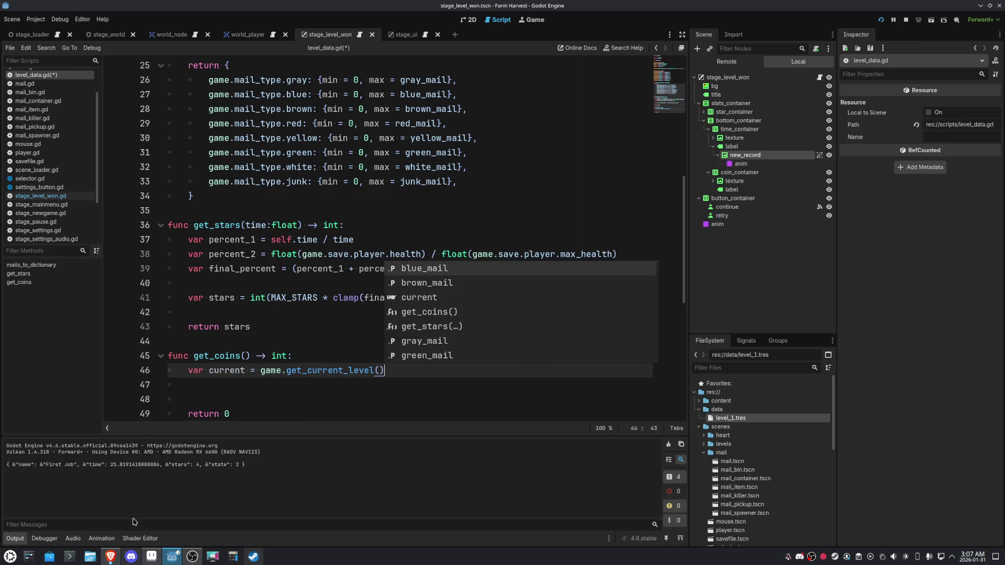
click(118, 561)
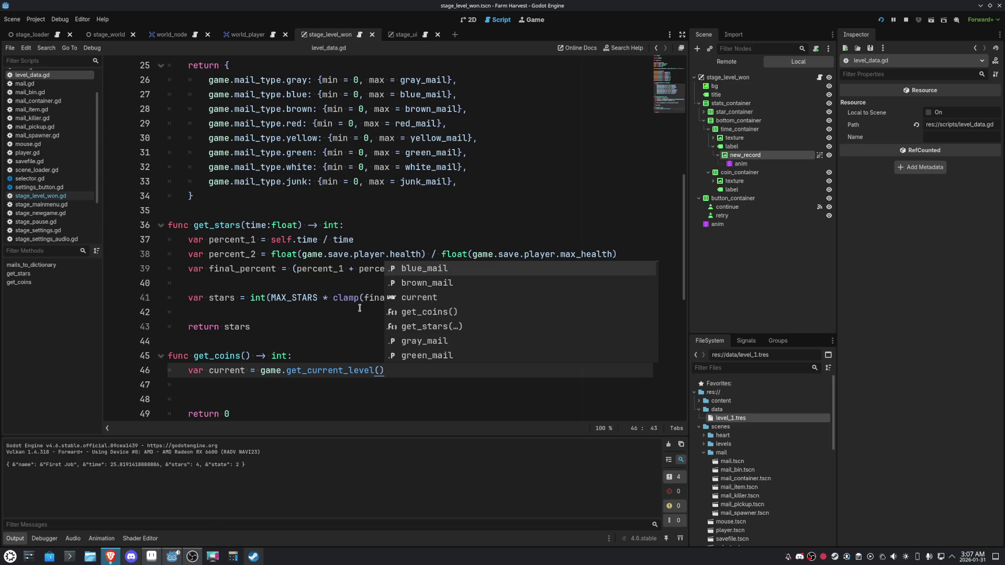
Add an if not current.is_empty() check with pass in both the if and else branches
click(322, 340)
scroll(325, 338, down, 2)
click(292, 307)
click(293, 301)
key(Return)
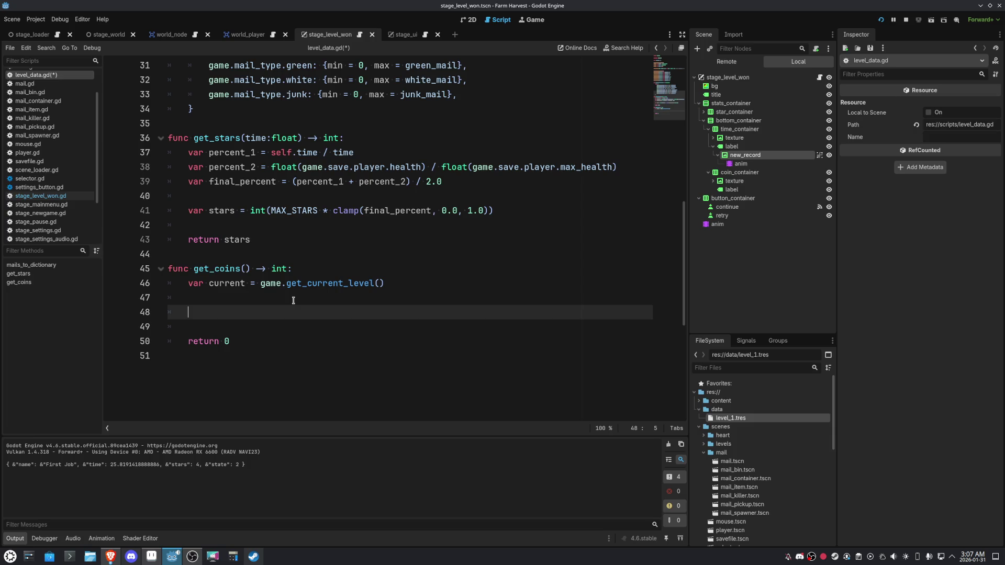
text(if)
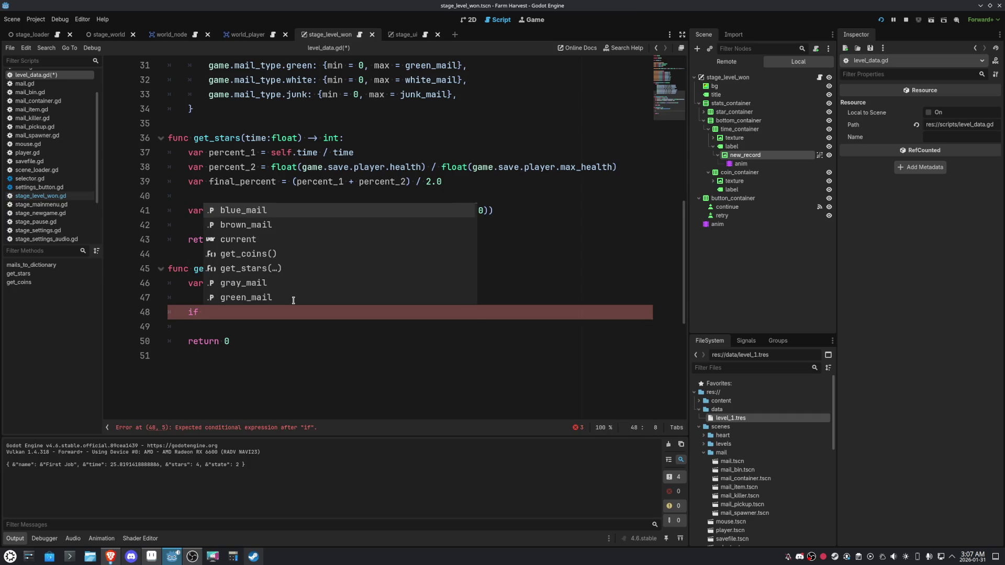
text( not)
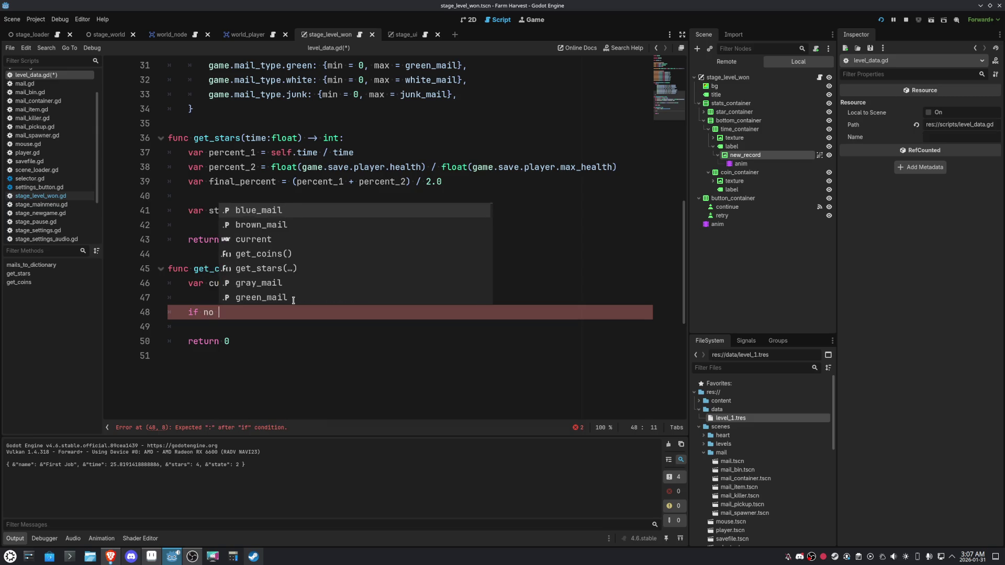
text( current.is)
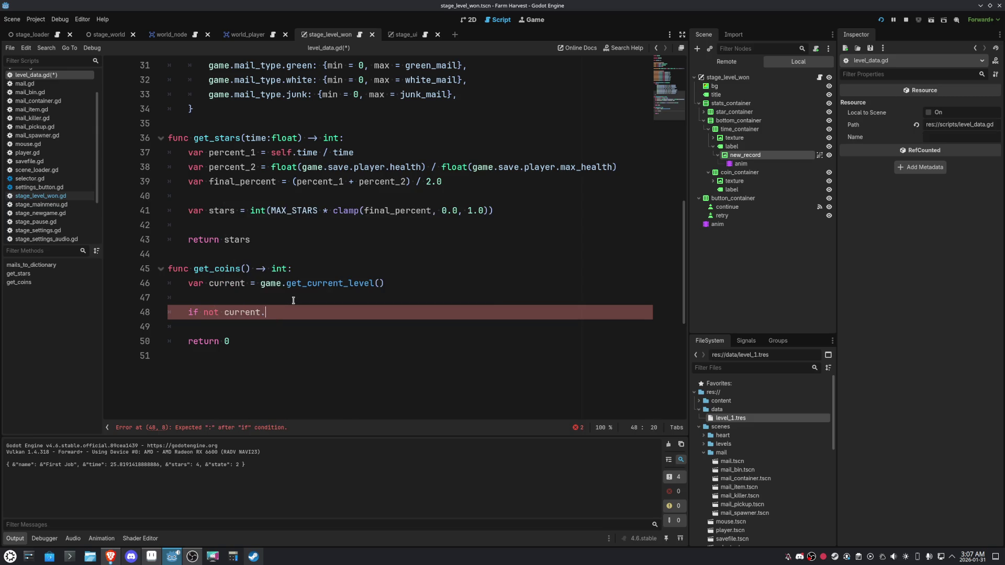
text(_e)
key(Return)
text(:)
key(Return)
text(pass)
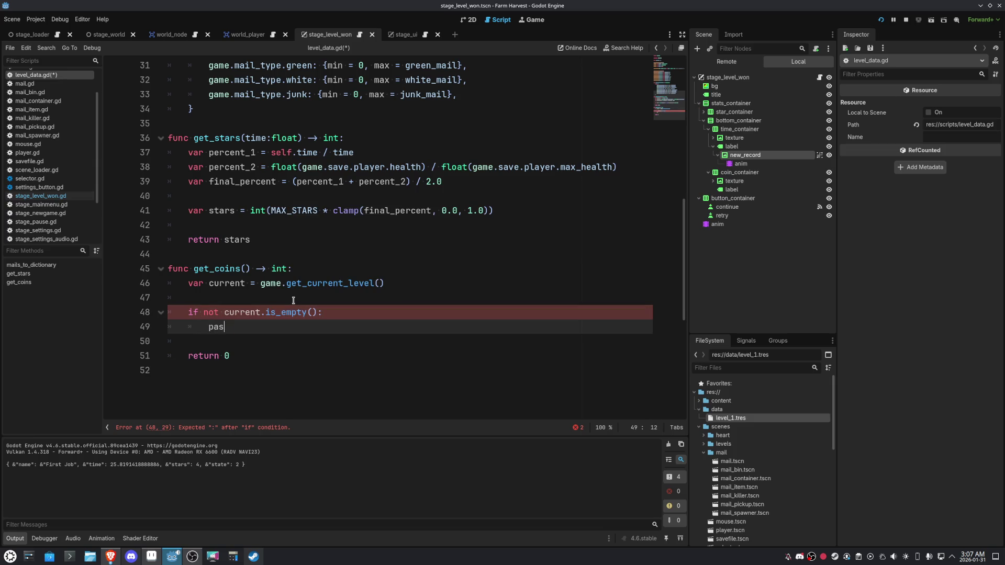
key(Return)
text(else:)
key(Return)
text(pass)
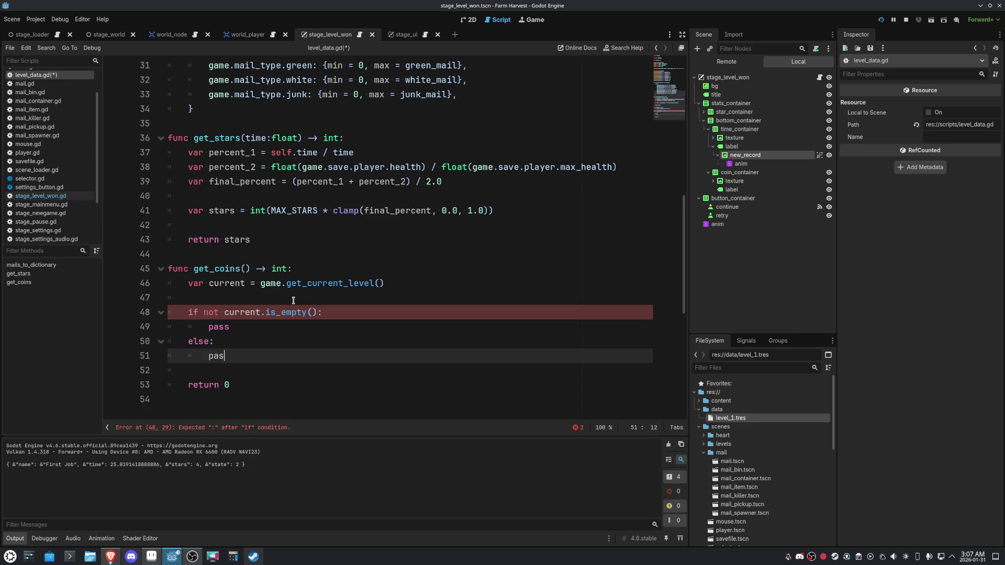
Declare var coins = 0 after the lookup and change return 0 to return coins
key(Up)
key(Up)
key(Up)
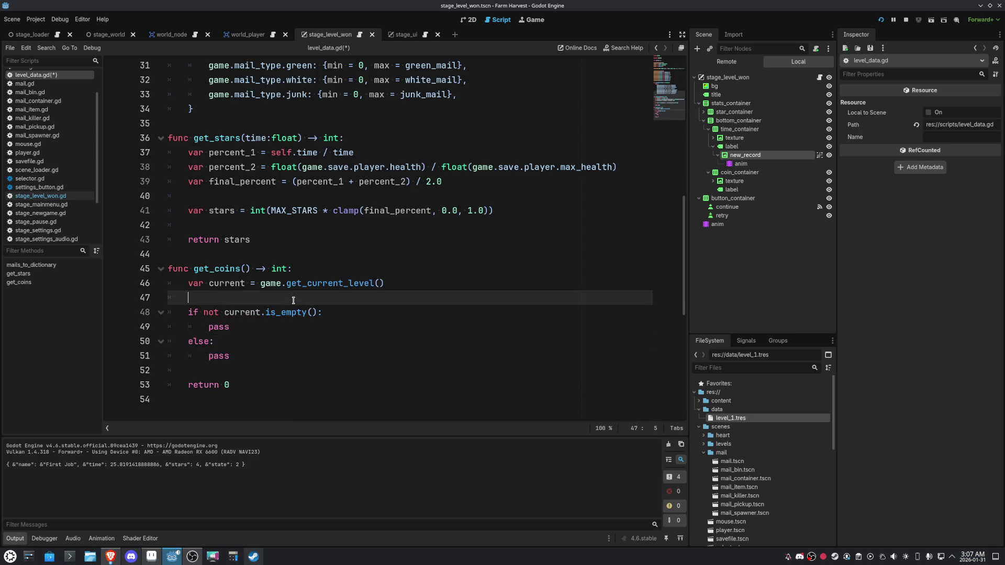
key(Return)
key(Up)
text(var coins = 0)
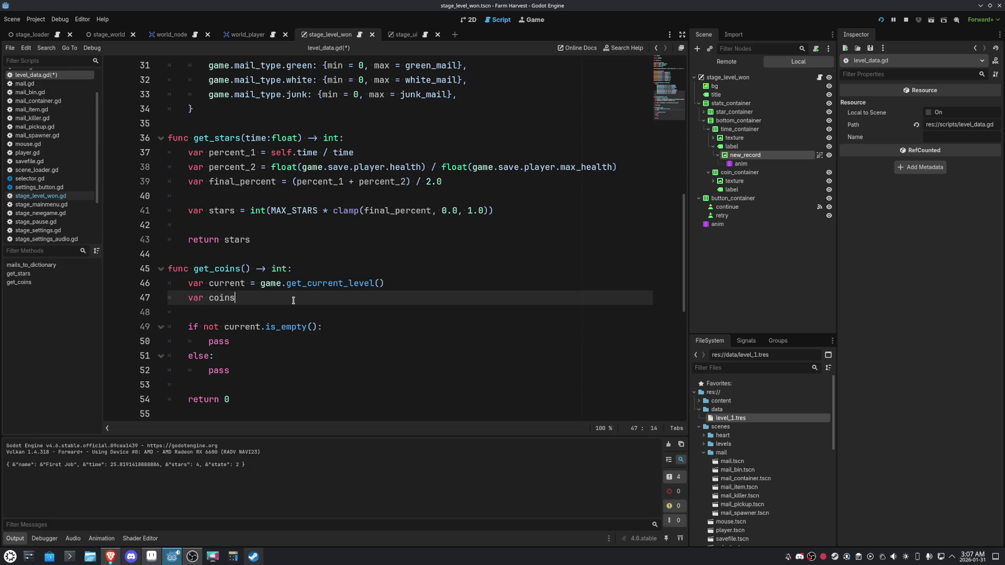
scroll(293, 301, down, 2)
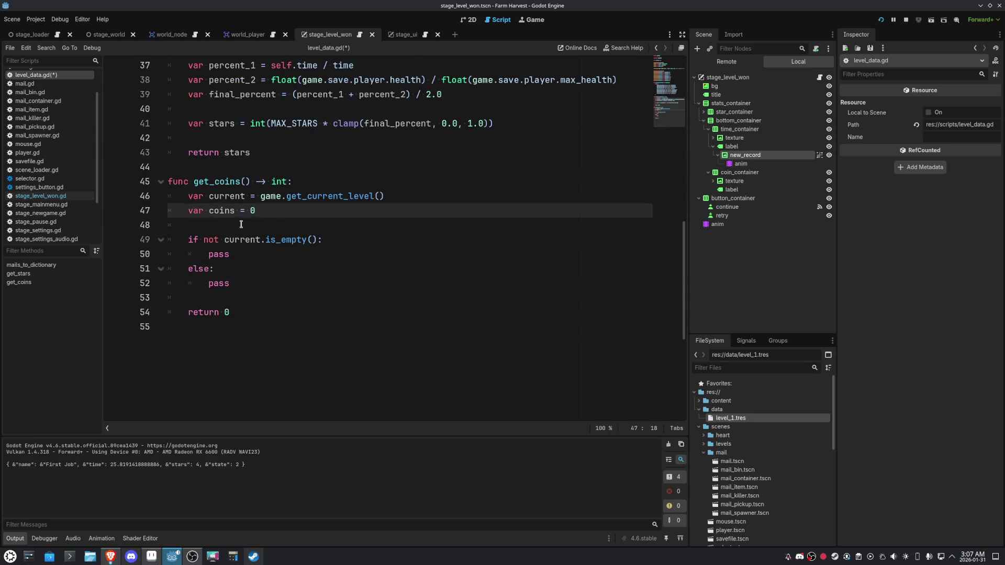
double_click(233, 212)
key(ctrl+c)
click(314, 313)
key(BackSpace)
key(ctrl+v)
scroll(314, 358, up, 1)
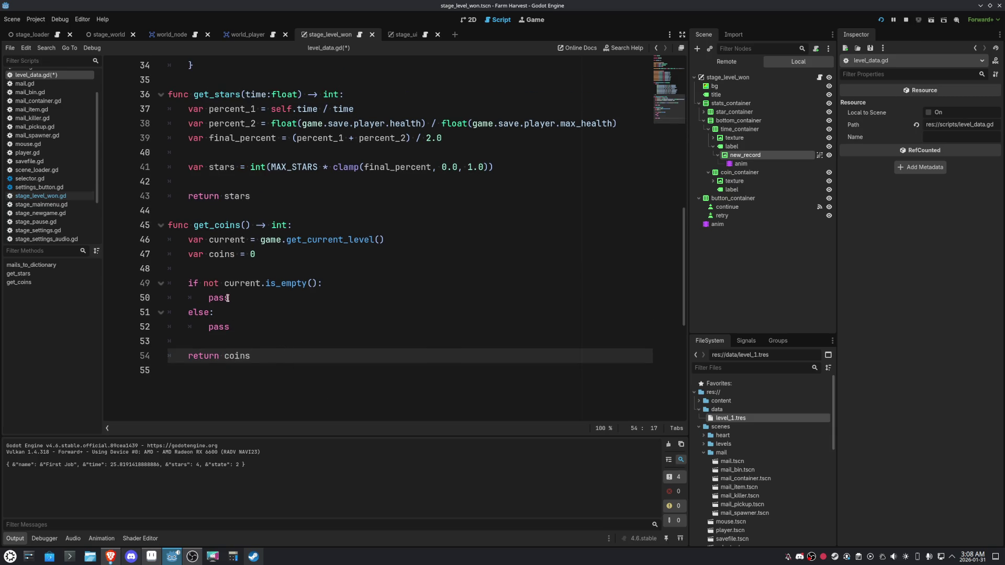
double_click(219, 297)
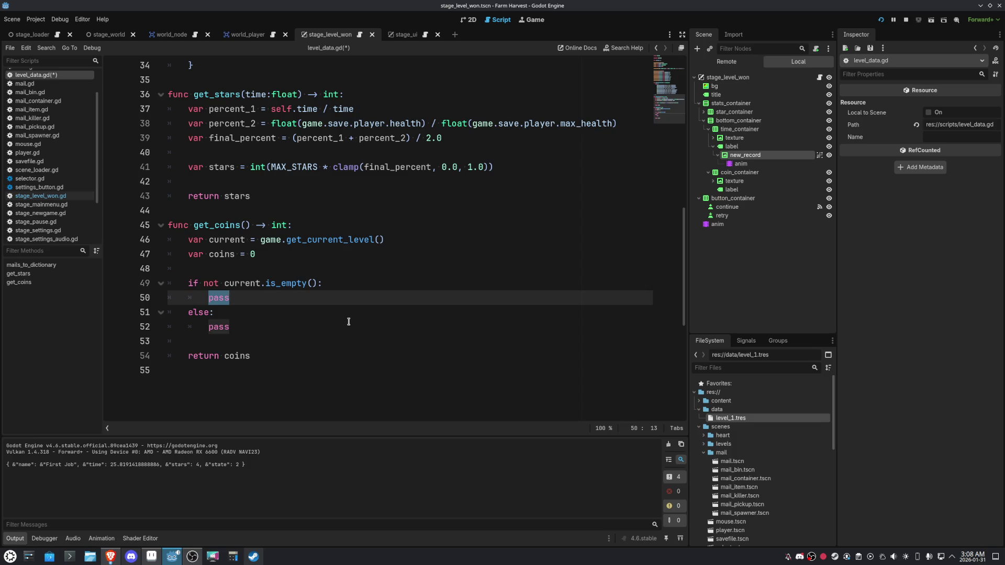
Compute var stars = get_stars(time) and give get_coins a time: float parameter
text(var stars = )
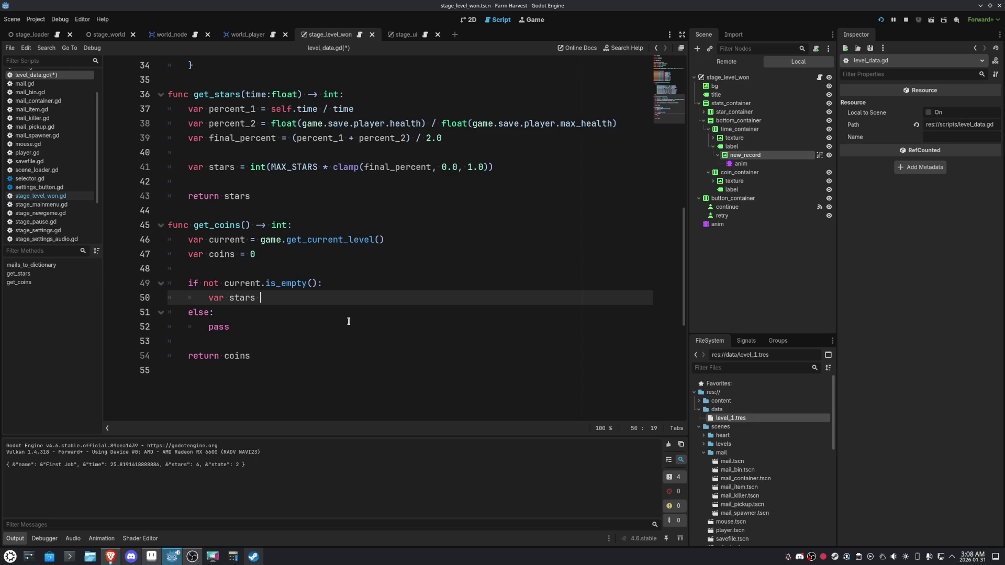
text(get_)
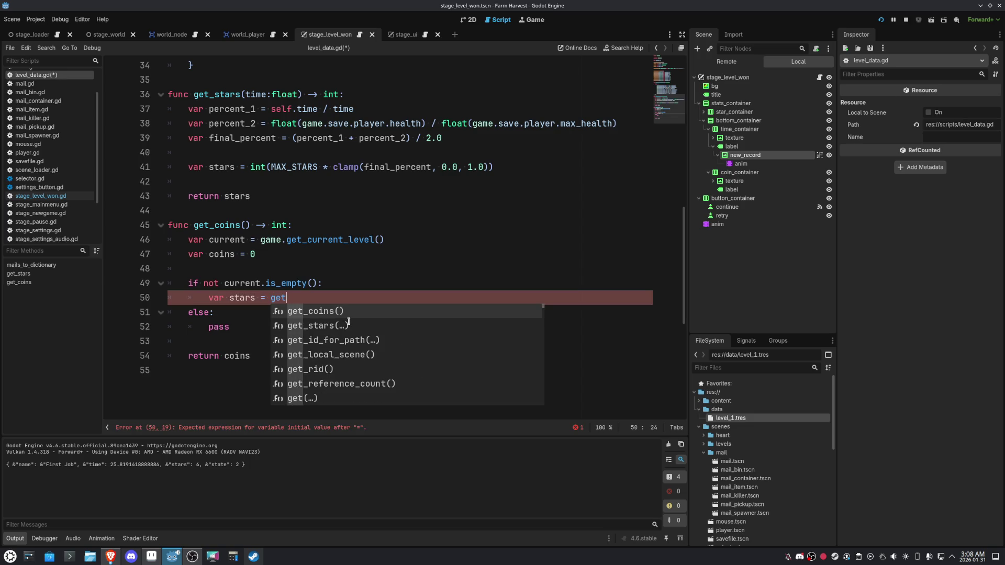
double_click(349, 322)
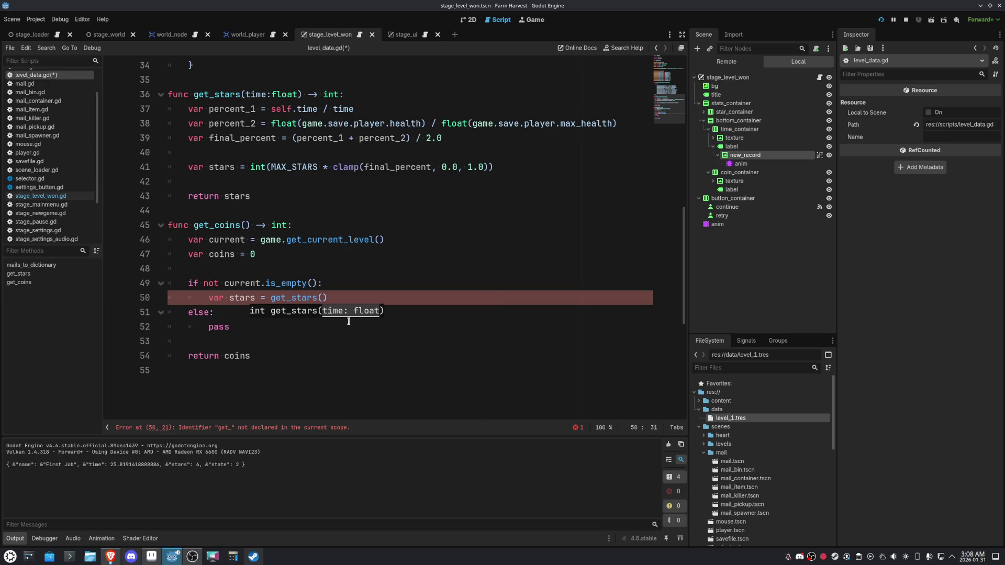
click(247, 225)
key(BackSpace)
text(time:float)
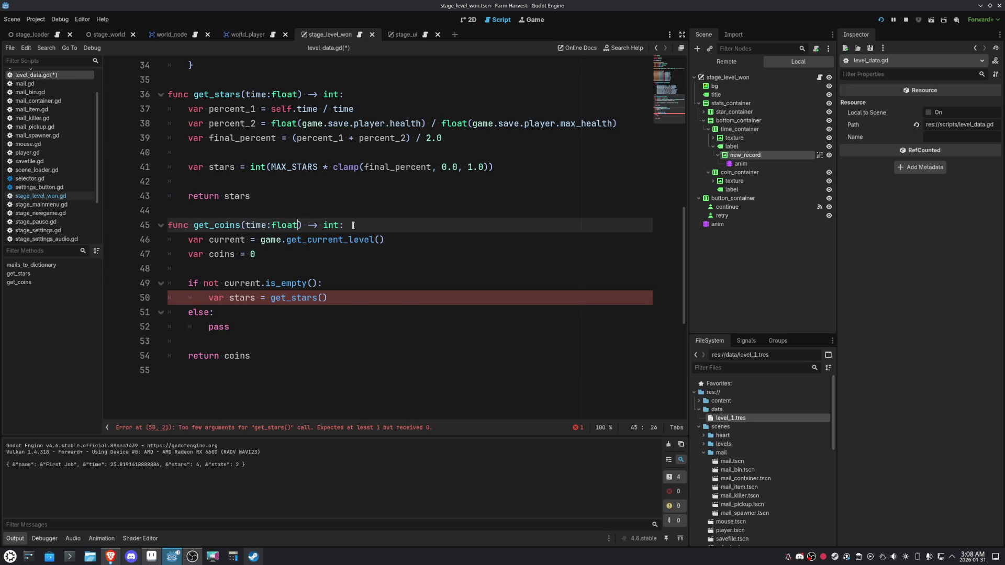
double_click(248, 225)
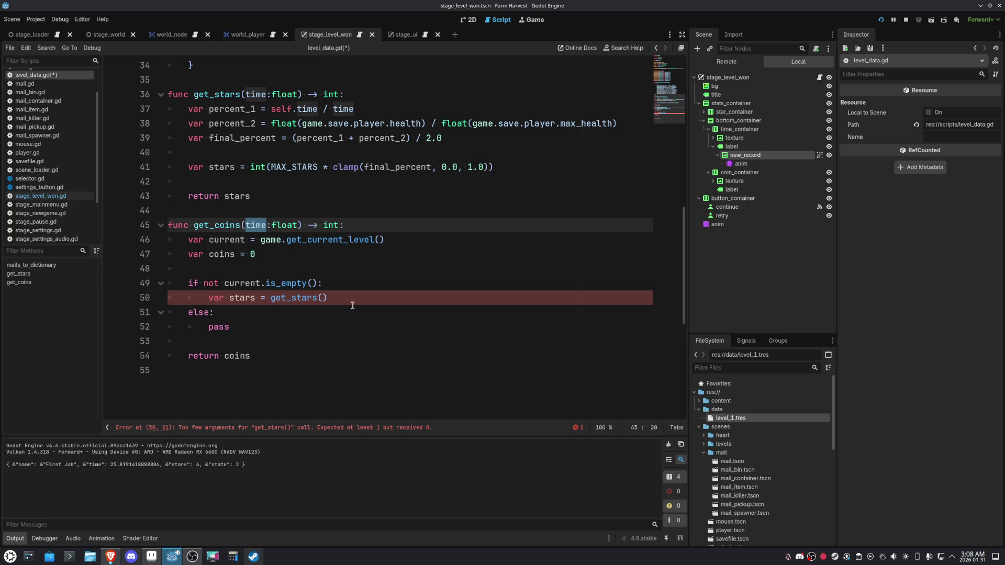
click(325, 297)
text(time)
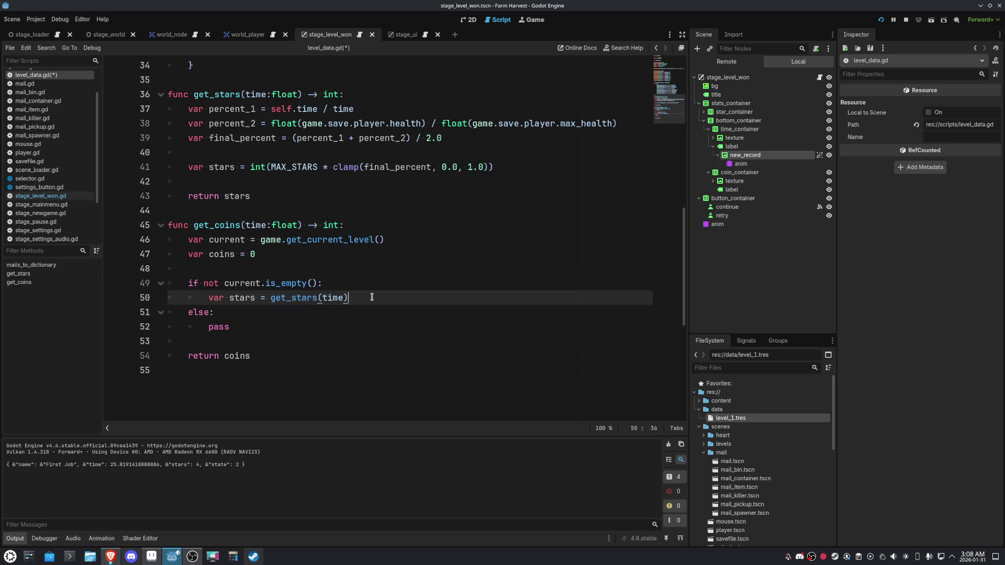
Assign stars = current.stars - stars on a new line, trying and reverting an abs() wrap
key(Return)
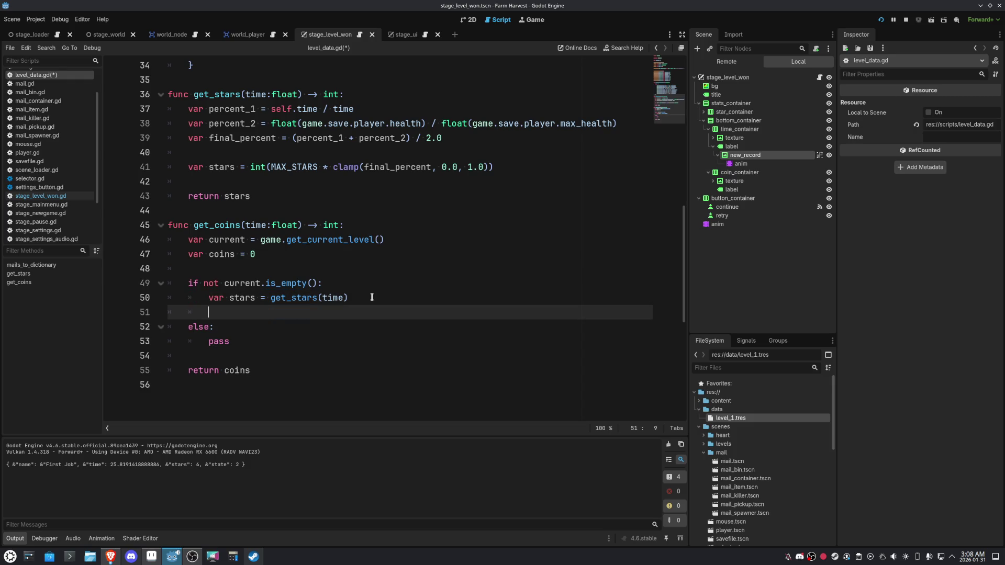
key(Return)
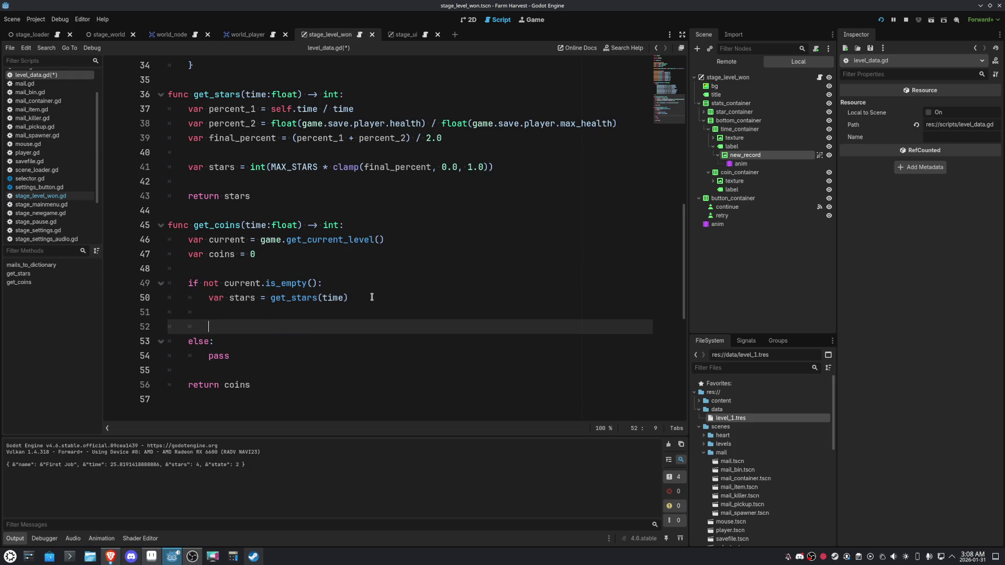
key(Up)
key(Down)
text(stars =)
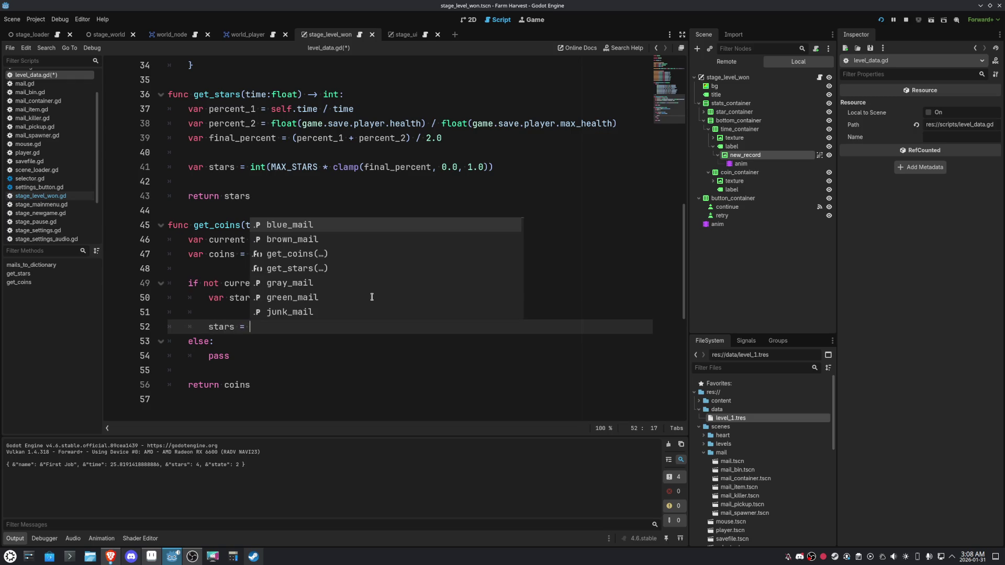
key(Escape)
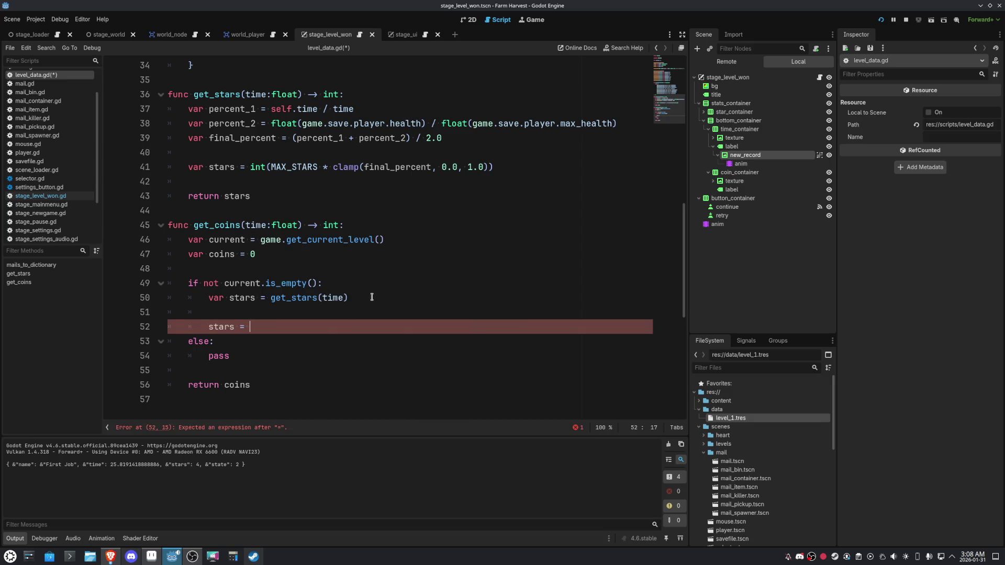
text(current)
text(stars - )
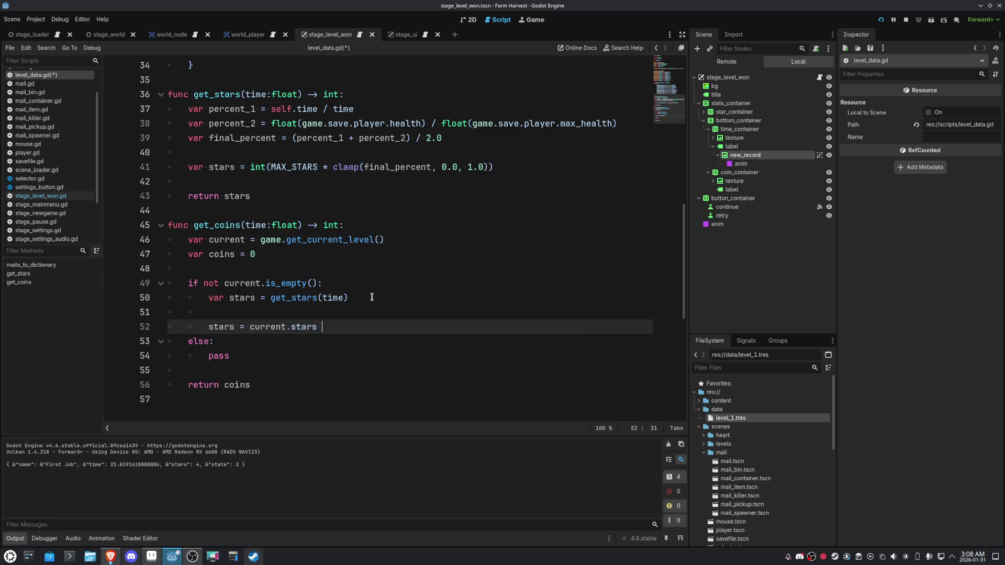
text(stars)
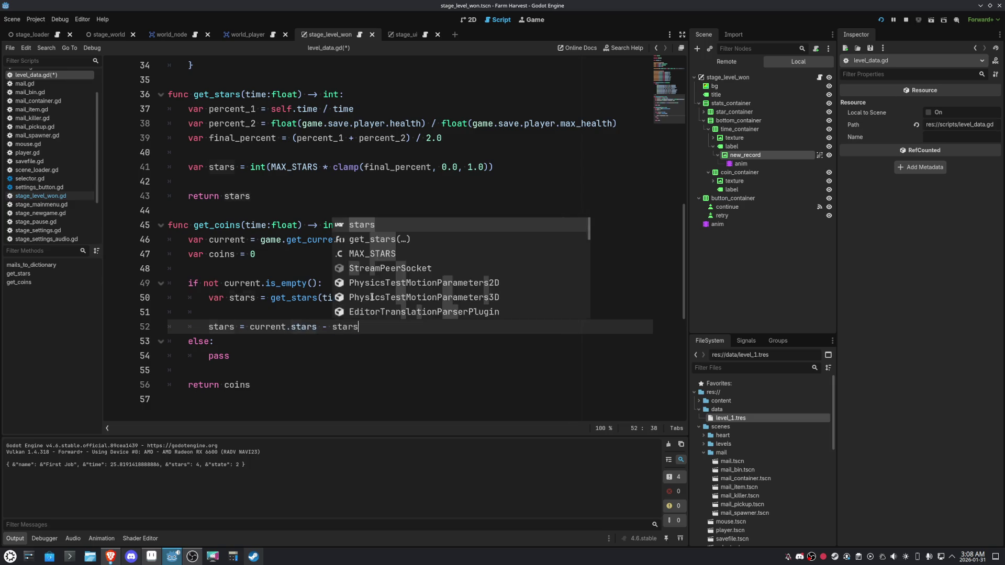
key(ctrl+shift+Left)
key(ctrl+shift+Left)
key(ctrl+shift+Left)
key(ctrl+c)
key(BackSpace)
text(abs(current.stars - stars))
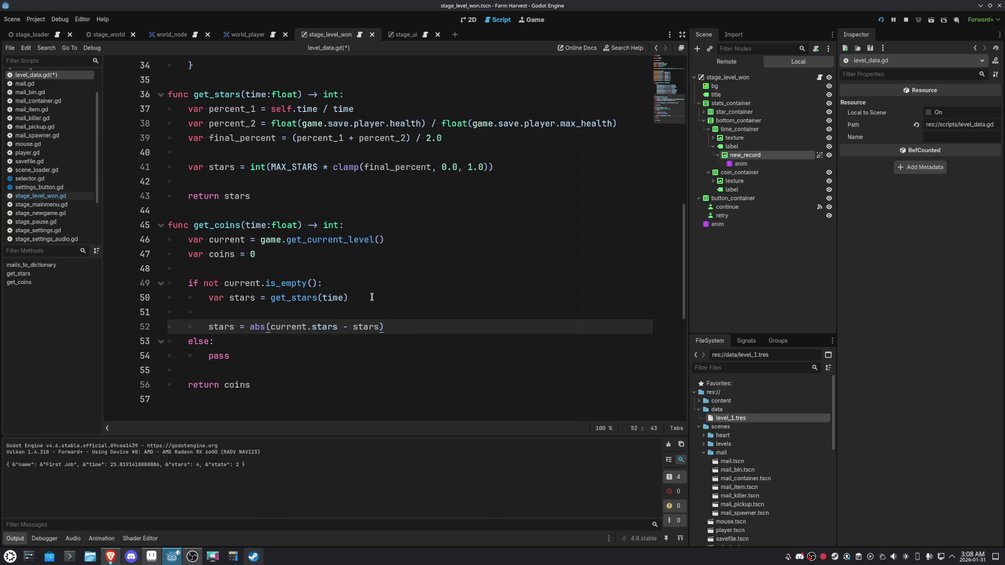
scroll(409, 286, down, 1)
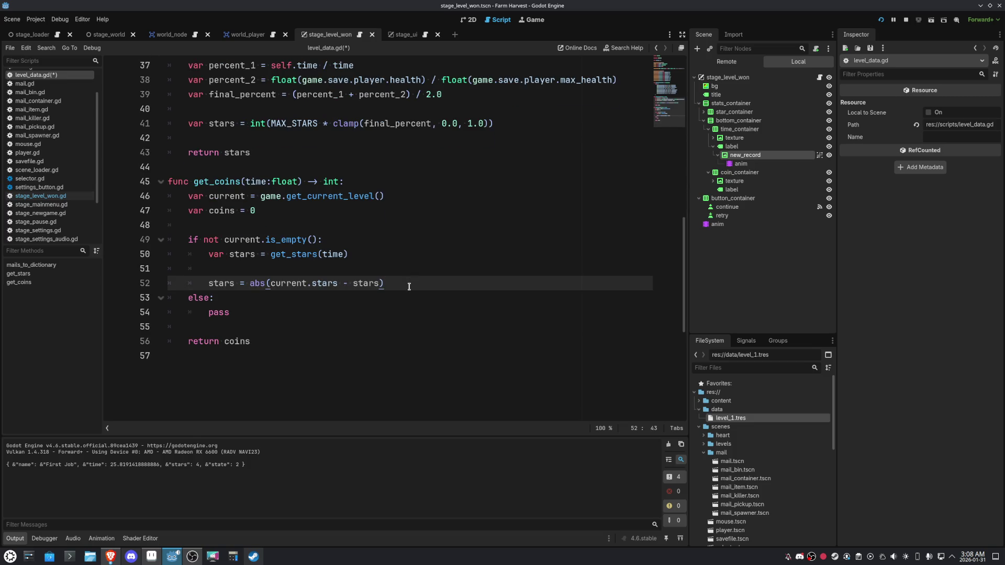
key(ctrl+BackSpace)
key(ctrl+BackSpace)
key(ctrl+BackSpace)
key(ctrl+v)
Wrap the subtraction as max(current.stars - stars, 0) and save the script
double_click(308, 283)
drag(358, 283, 251, 289)
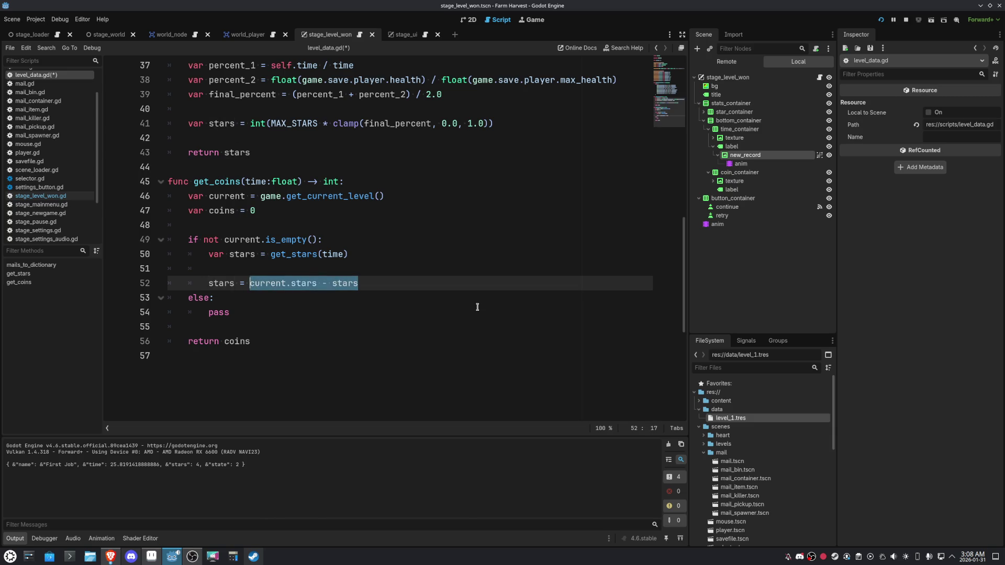
key(BackSpace)
text(max()
key(ctrl+v)
text(, 0)
key(ctrl+s)
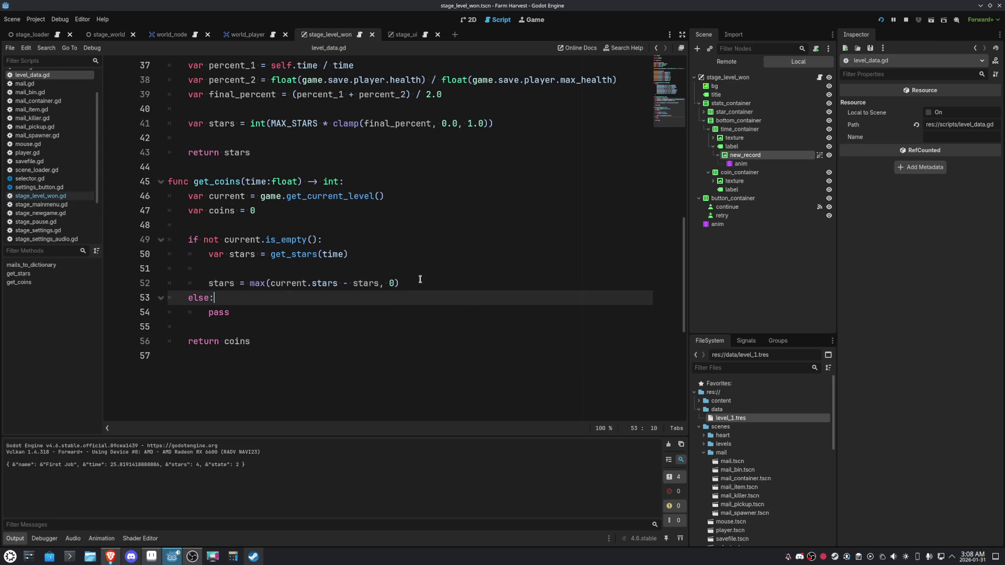
Briefly swap max for abs on that line, then restore max
click(416, 273)
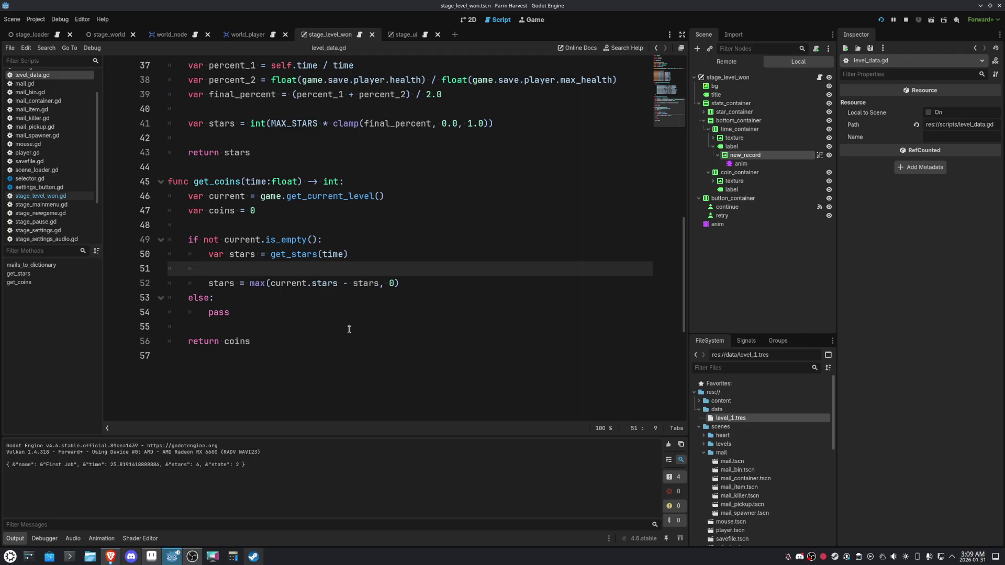
double_click(256, 284)
text(abs)
click(469, 217)
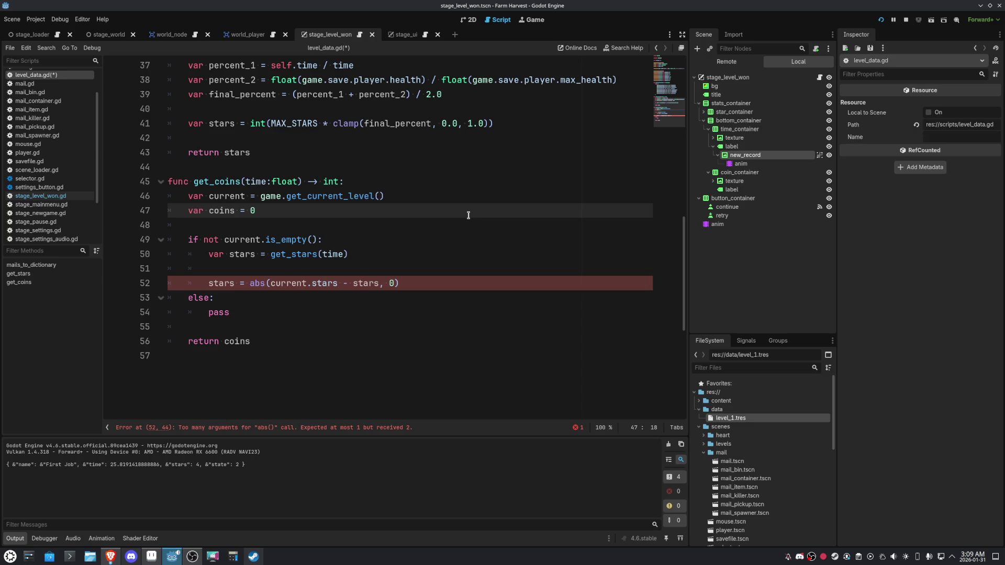
double_click(257, 283)
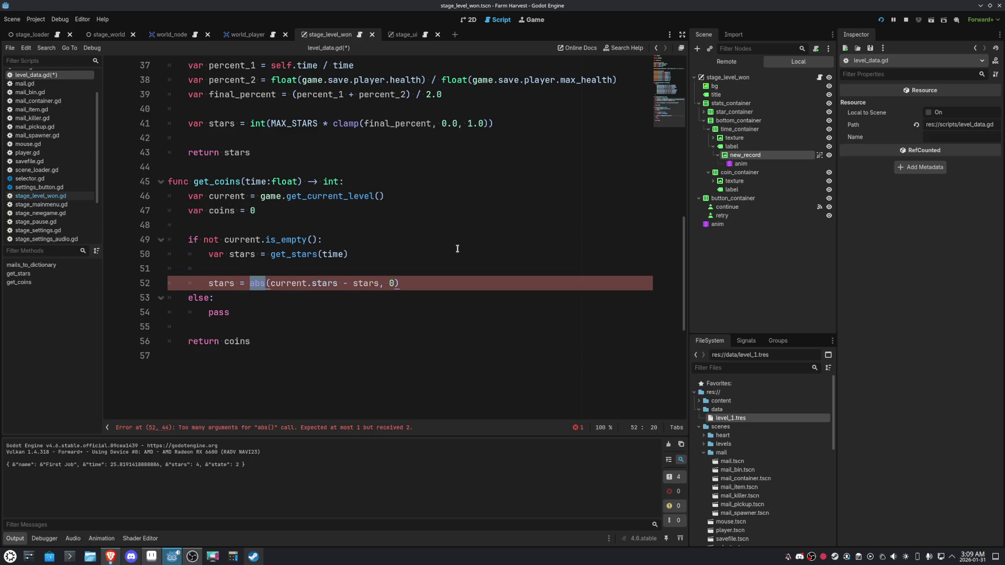
text(max)
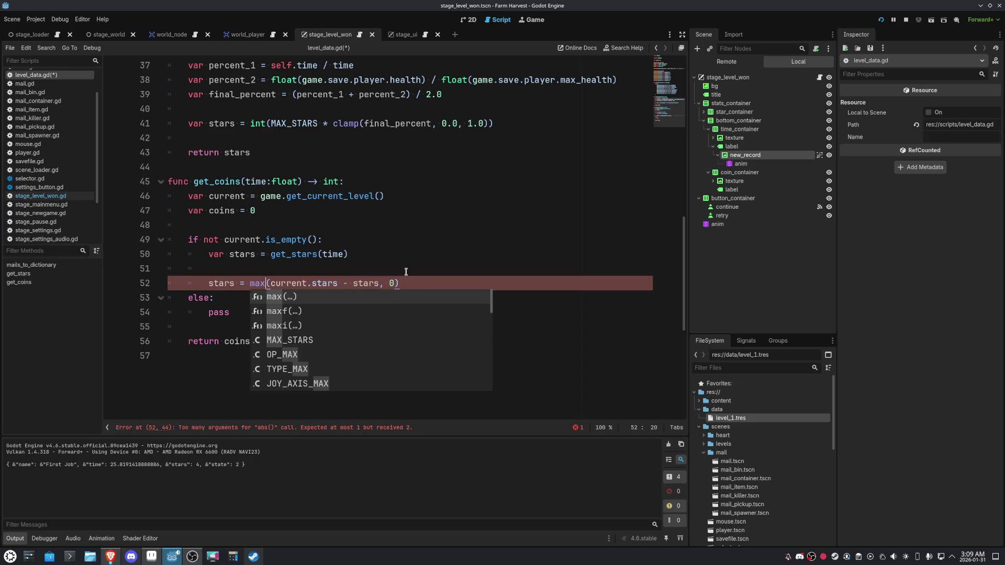
click(490, 226)
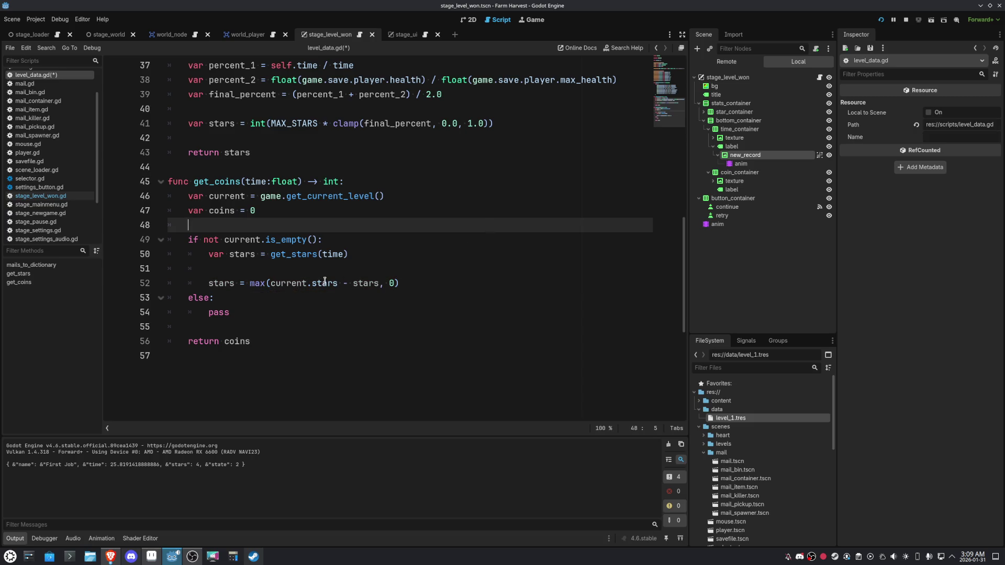
Reorder the operands to max(stars - current.stars, 0) and save level_data.gd
double_click(372, 282)
key(BackSpace)
key(BackSpace)
key(BackSpace)
key(BackSpace)
key(ctrl+Left)
text(stars -)
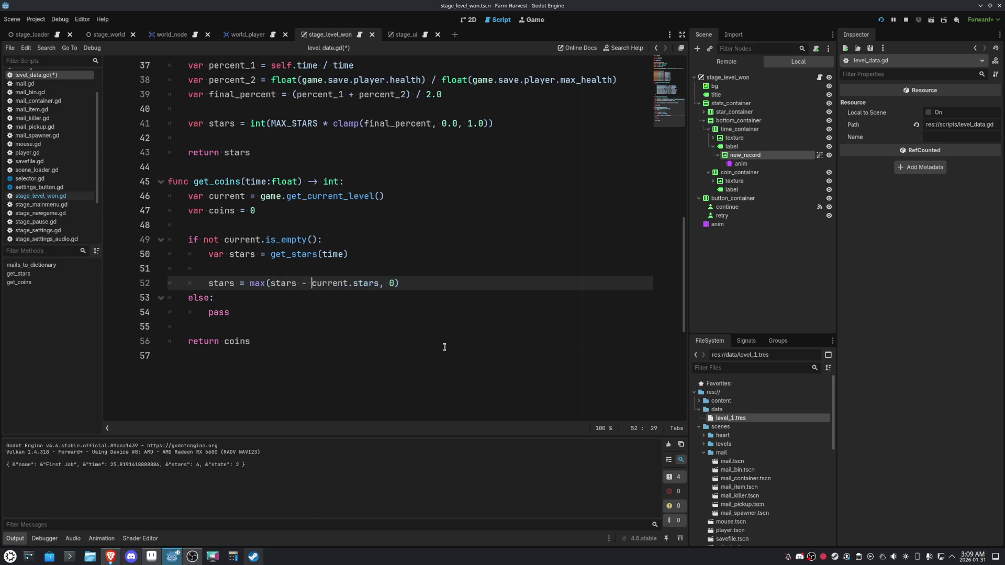
click(459, 266)
key(ctrl+s)
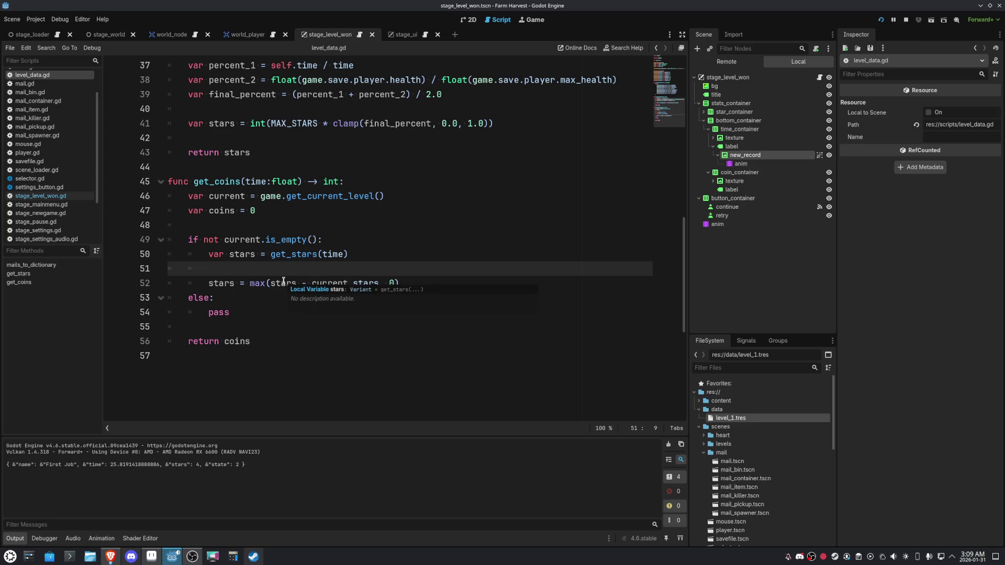
click(348, 372)
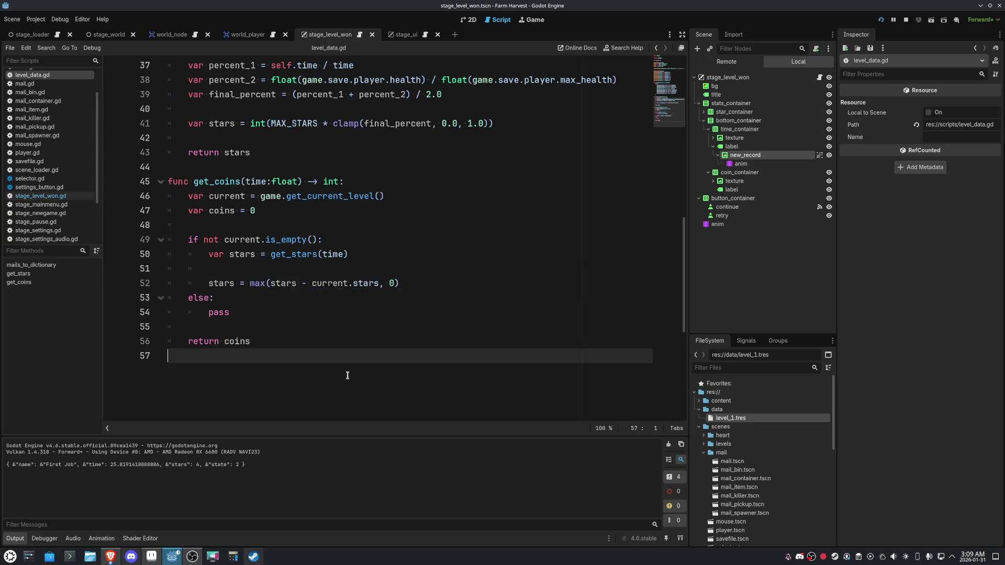
double_click(218, 313)
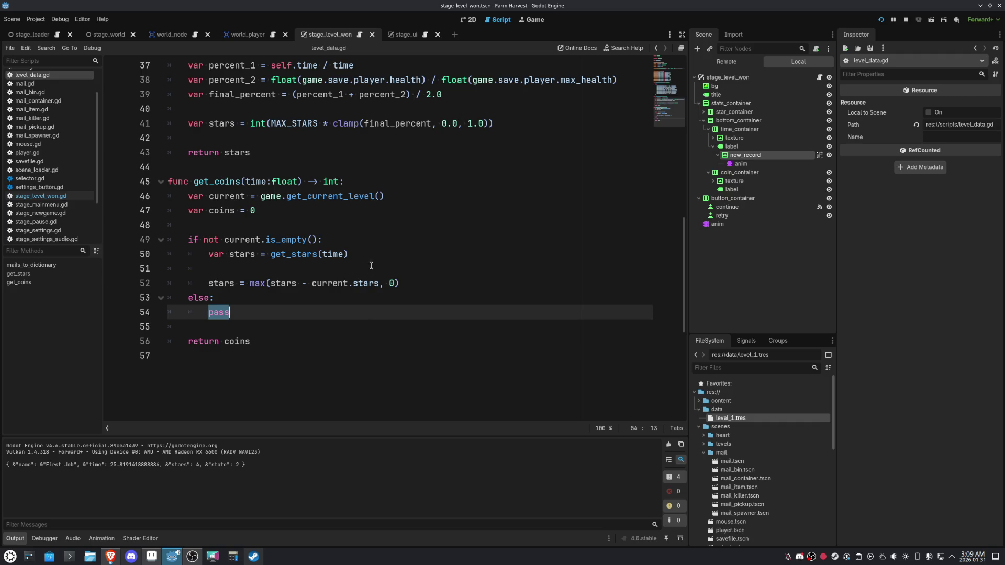
drag(356, 254, 209, 255)
key(ctrl+c)
Move the var stars = get_stars(time) line under var current and remove the leftover blank lines
key(BackSpace)
click(415, 184)
key(Return)
key(ctrl+v)
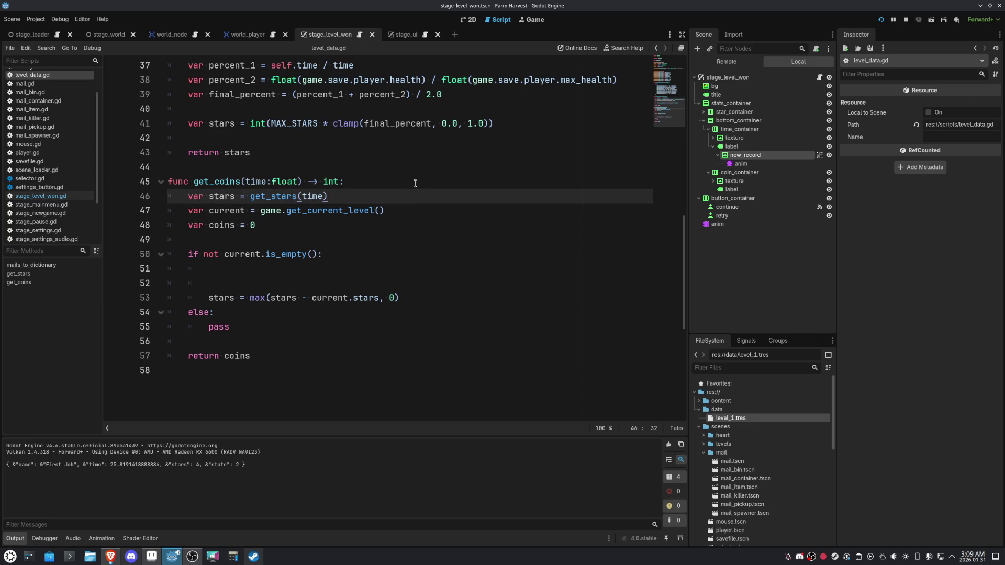
key(alt+Down)
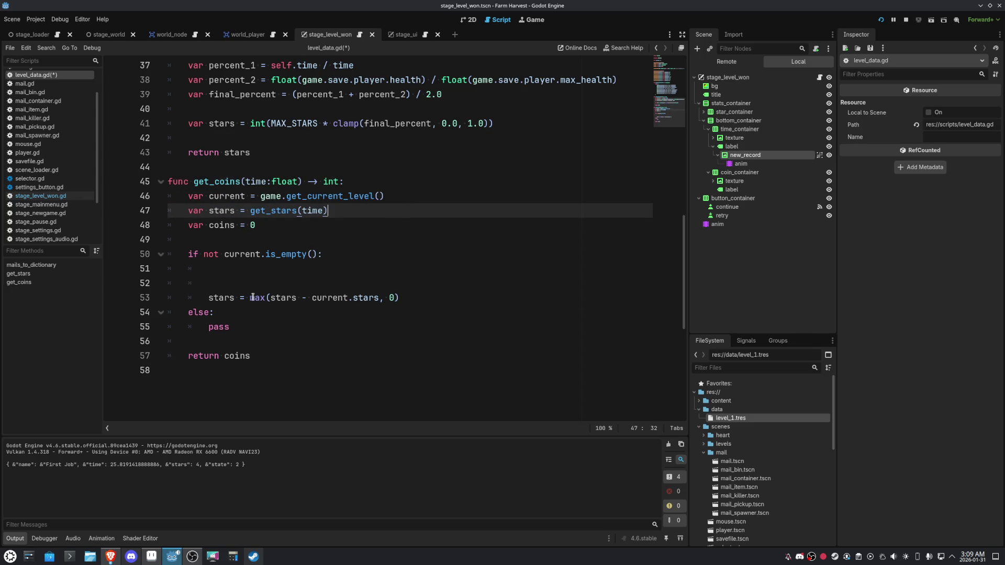
click(257, 274)
key(ctrl+shift+k)
key(ctrl+shift+k)
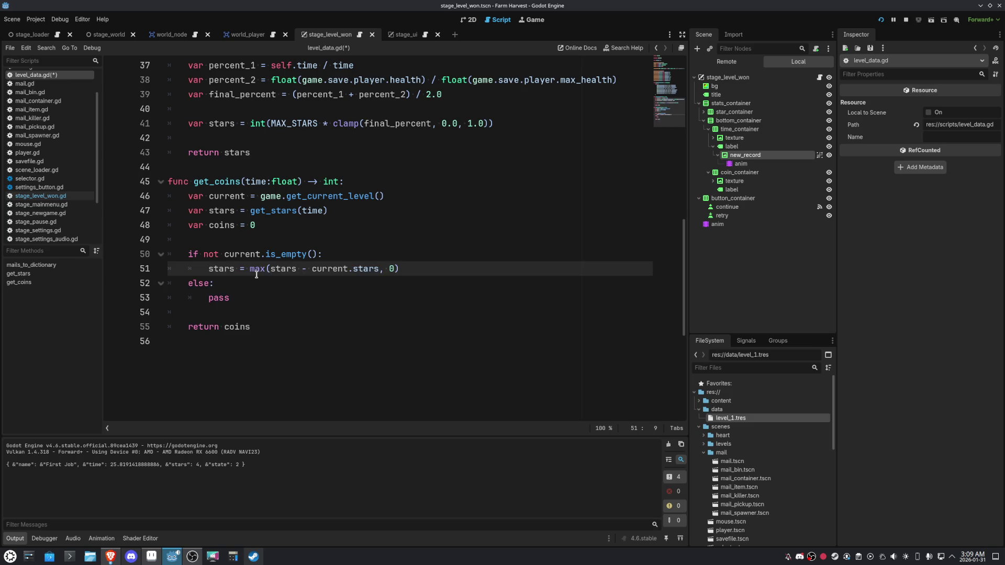
Replace the else branch's pass with coins = stars
double_click(212, 296)
text(stars =)
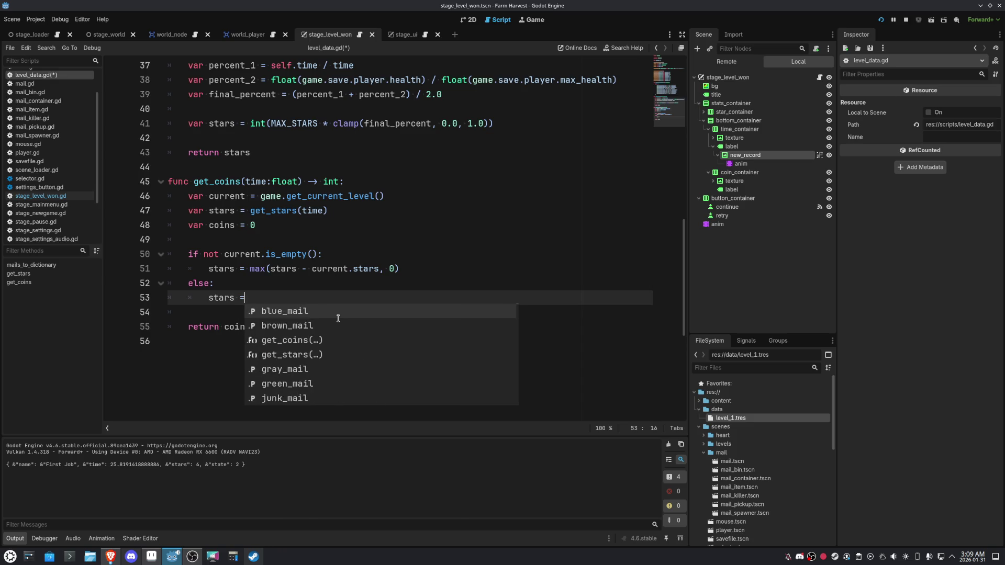
key(BackSpace)
key(BackSpace)
key(BackSpace)
text(c)
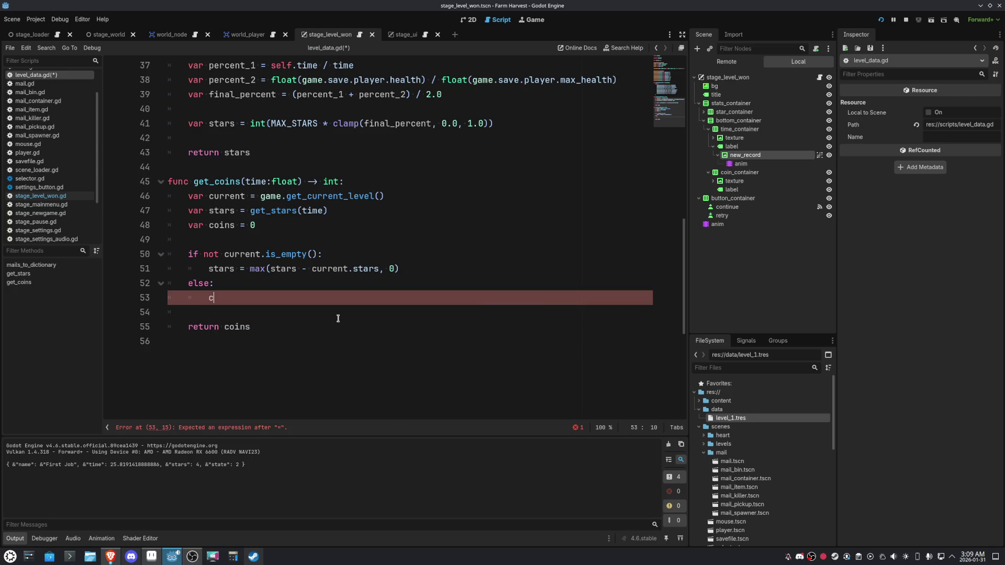
text(oins = stars)
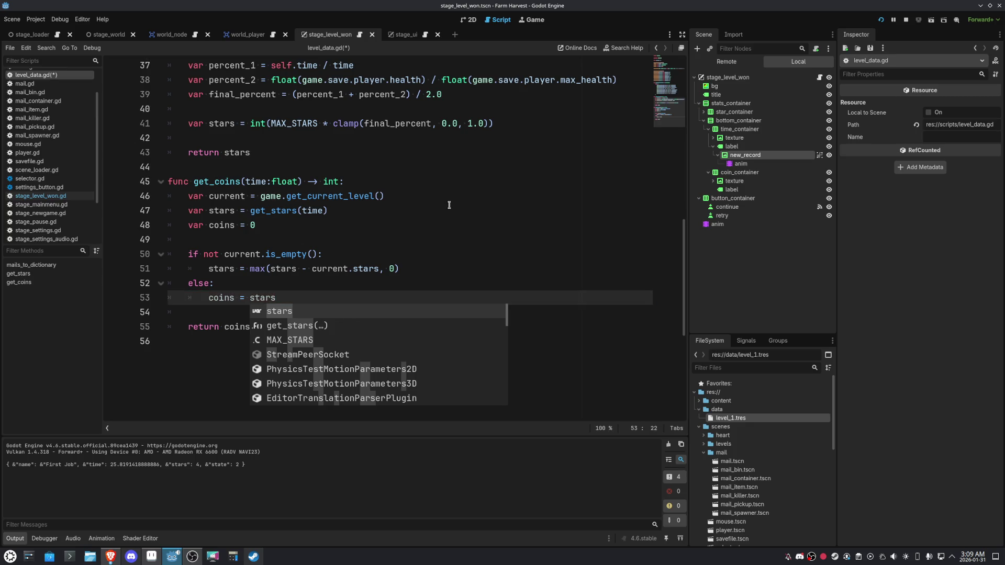
click(454, 194)
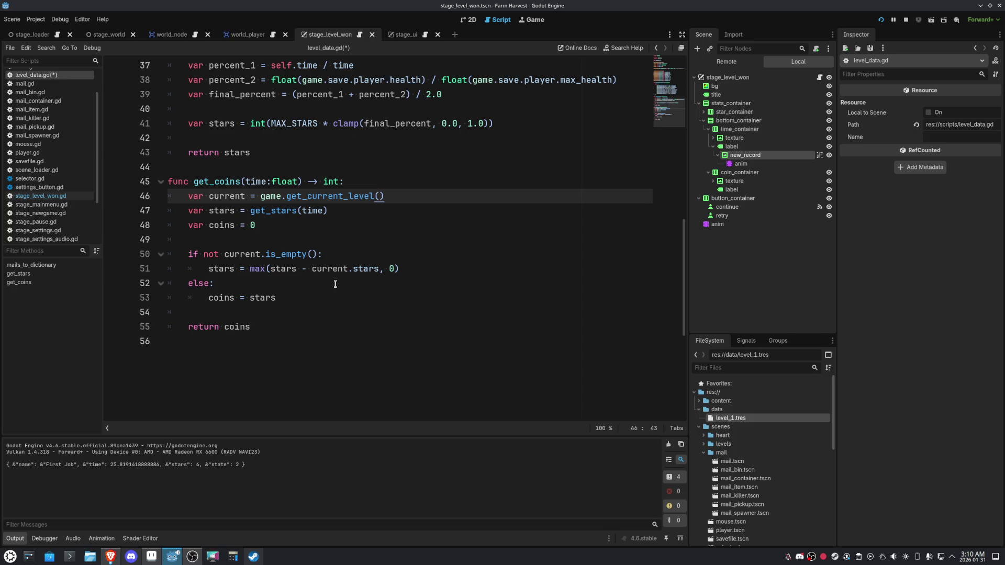
click(301, 296)
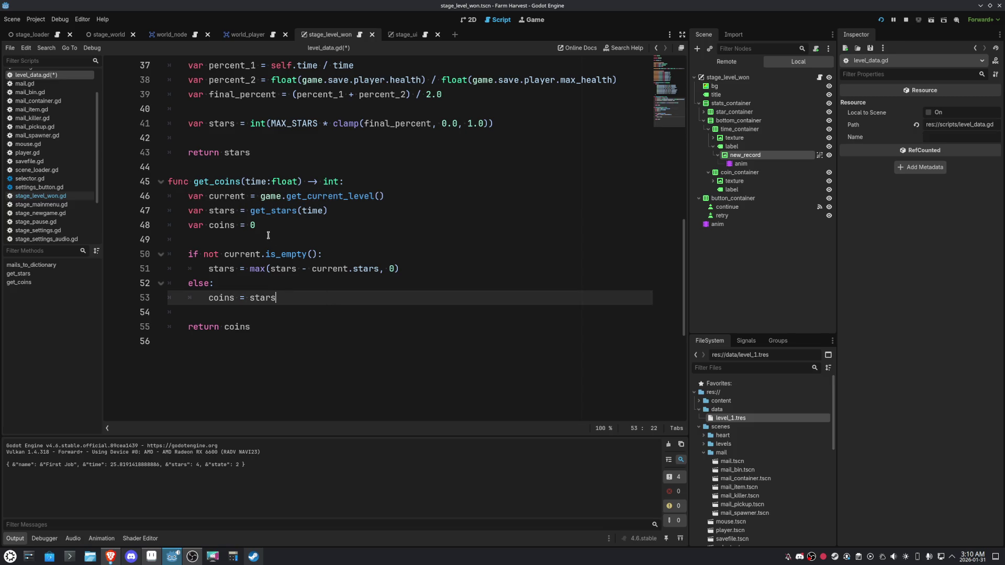
Change the saved-level line to coins = max(stars - current.stars, 0)
double_click(215, 225)
double_click(221, 268)
text(coins)
click(361, 328)
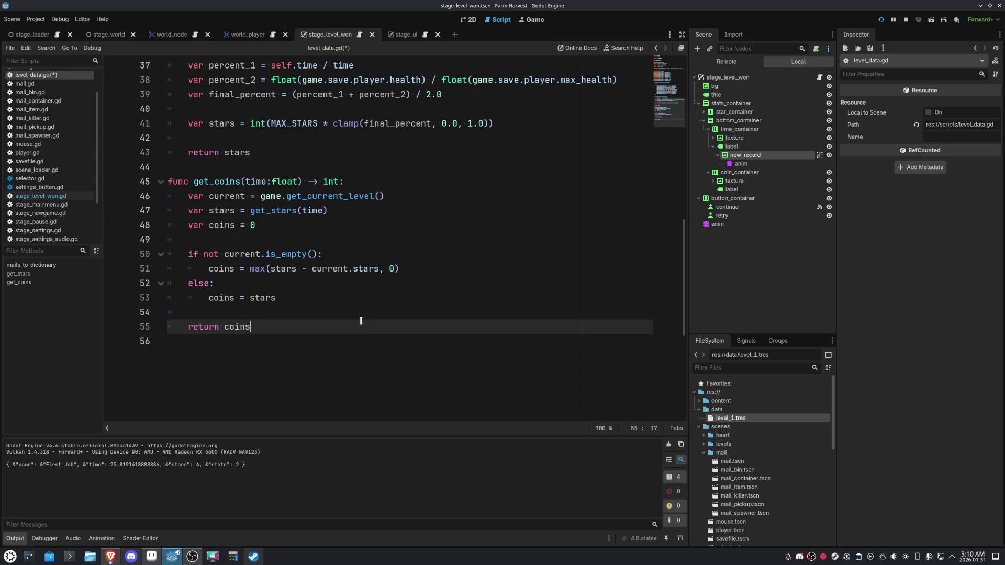
mouse_move(278, 269)
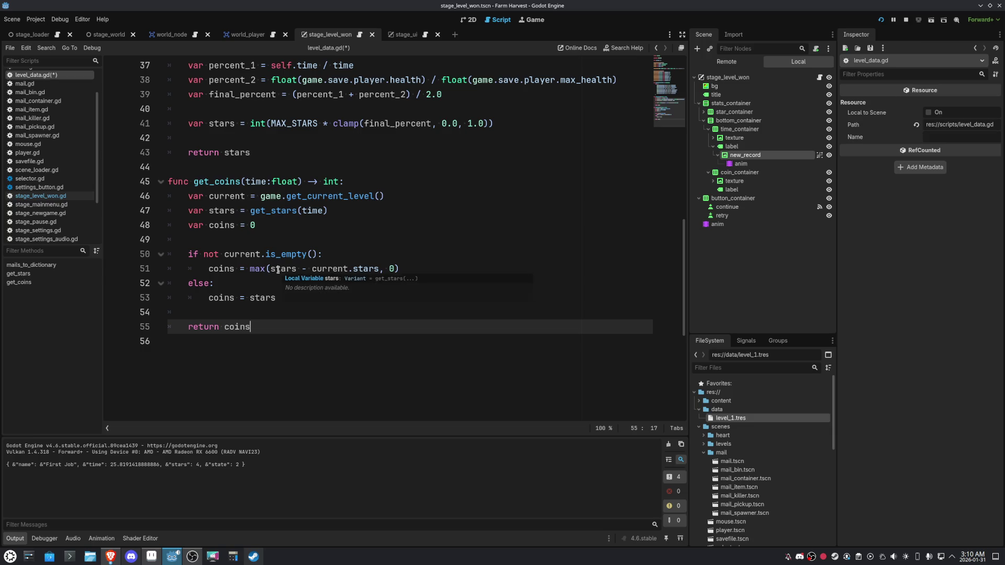
double_click(278, 270)
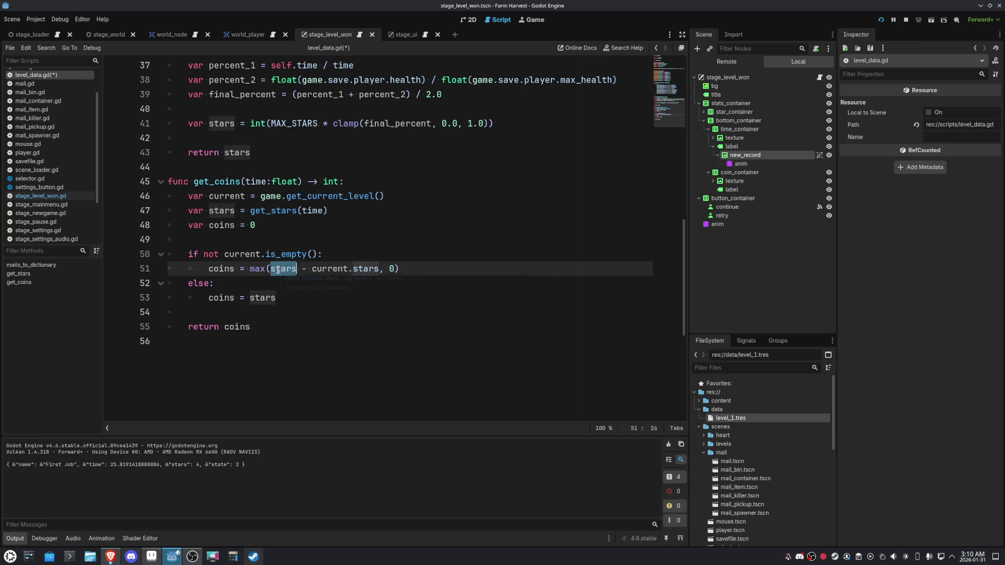
Add a temporary example comment with sample star values, then delete it
click(335, 250)
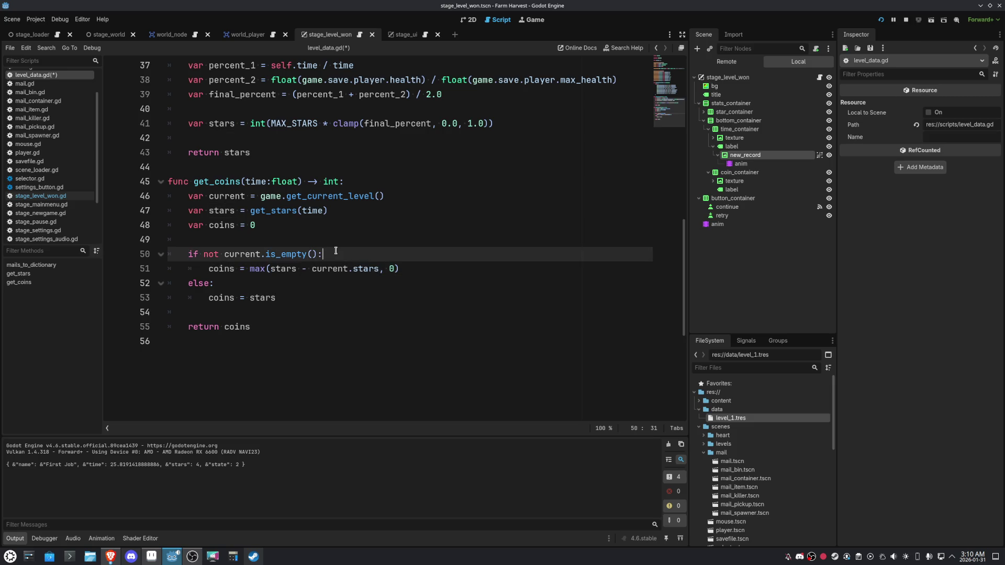
key(Return)
text(# )
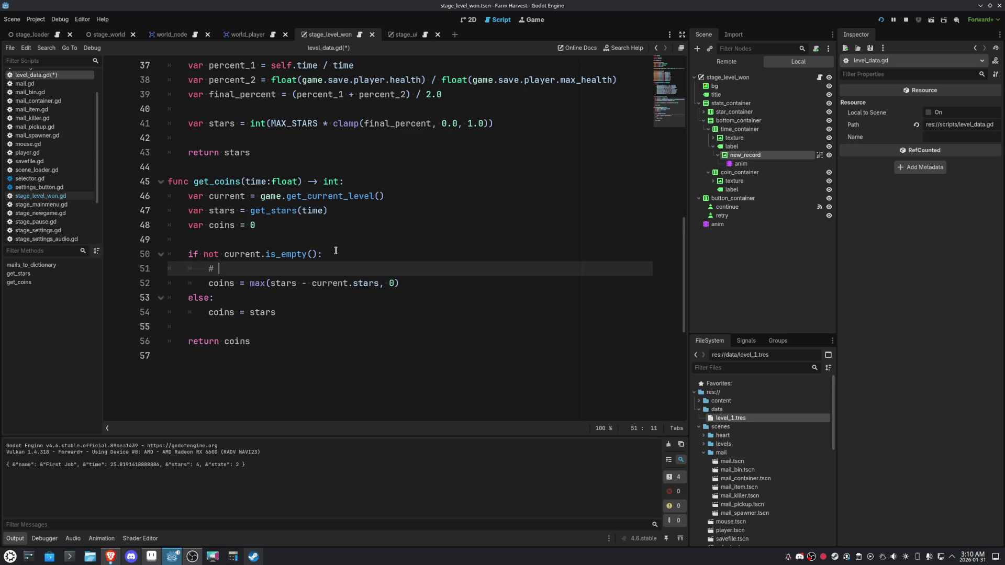
text(cur.stars =)
text( 5, )
text(c)
key(BackSpace)
key(BackSpace)
text(3, )
text(star)
text(s = 4)
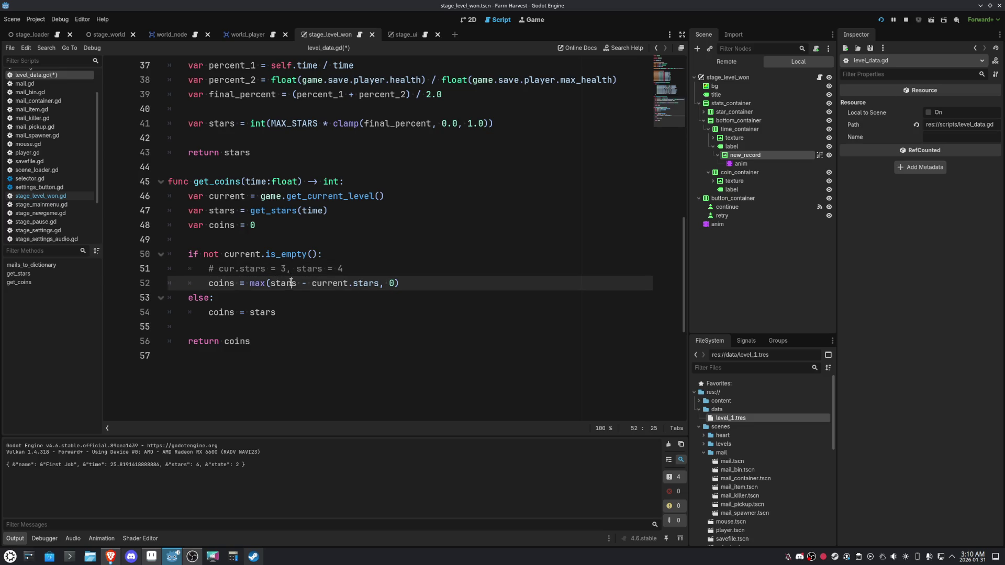
click(388, 369)
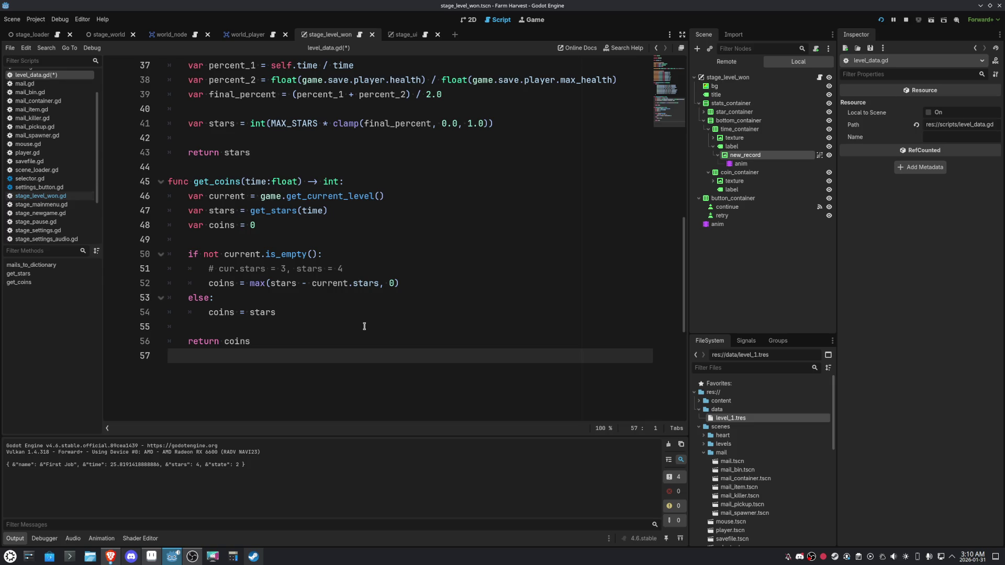
click(373, 270)
key(ctrl+shift+k)
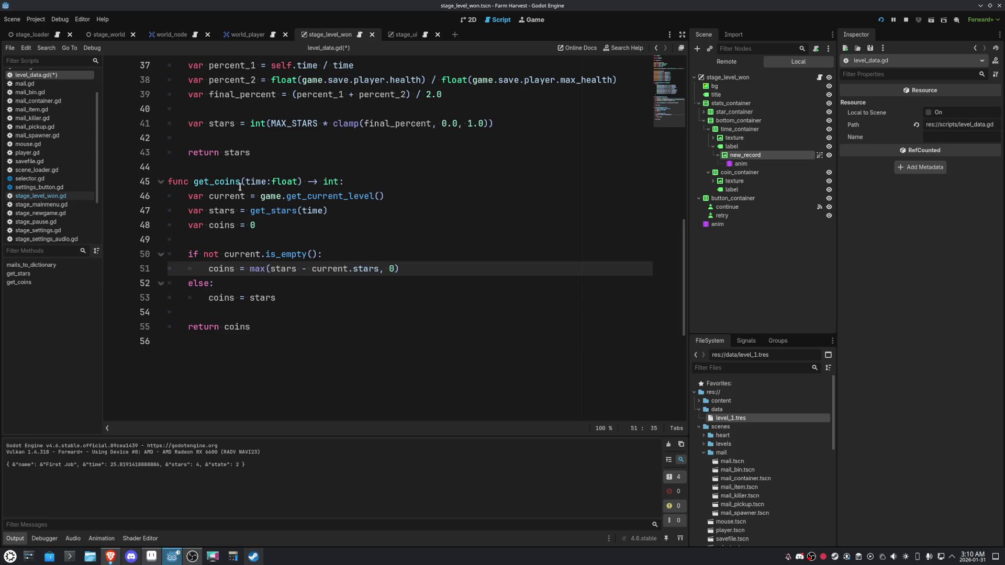
double_click(223, 183)
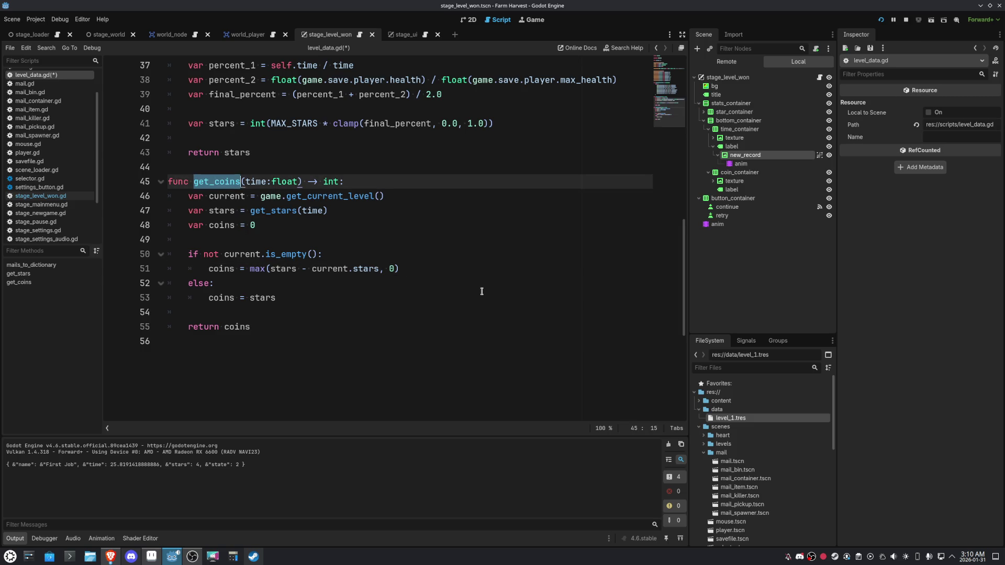
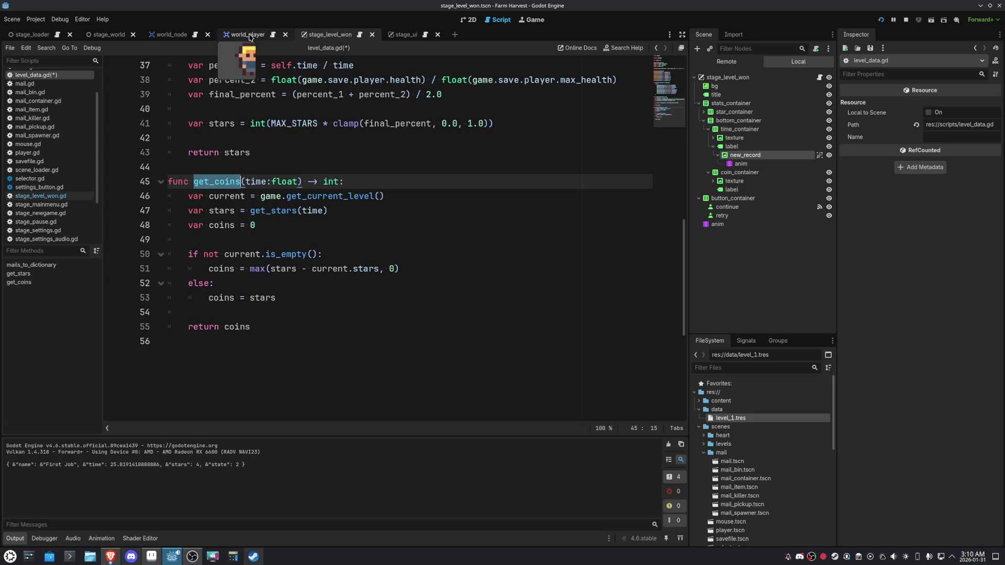
Save level_data.gd and open the stage_level_won script
key(ctrl+s)
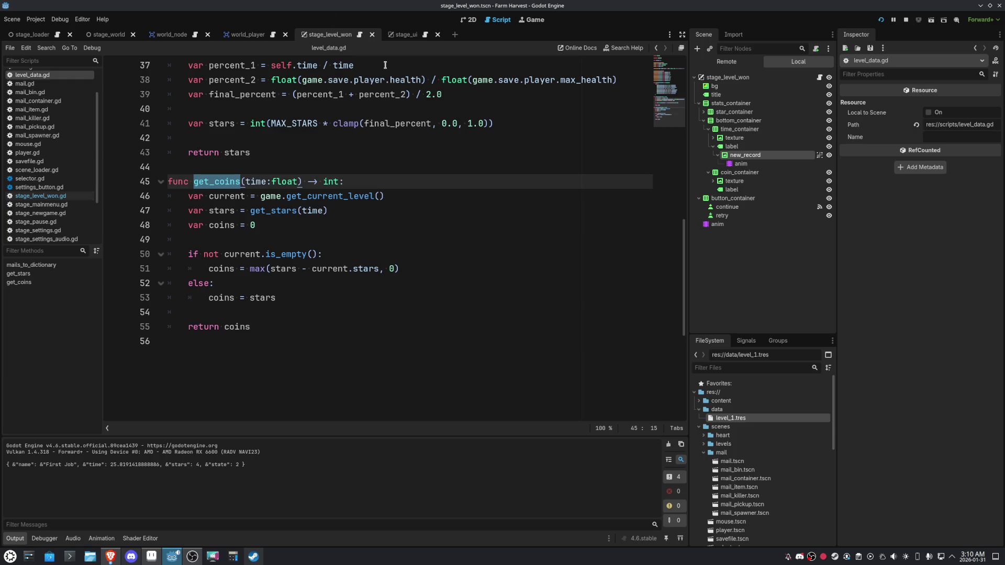
click(820, 78)
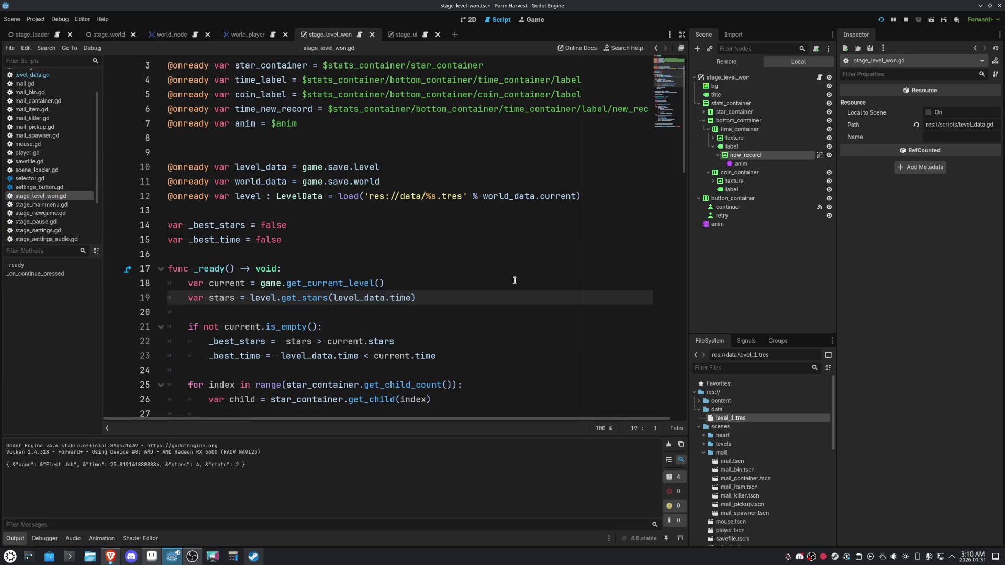
scroll(455, 281, down, 3)
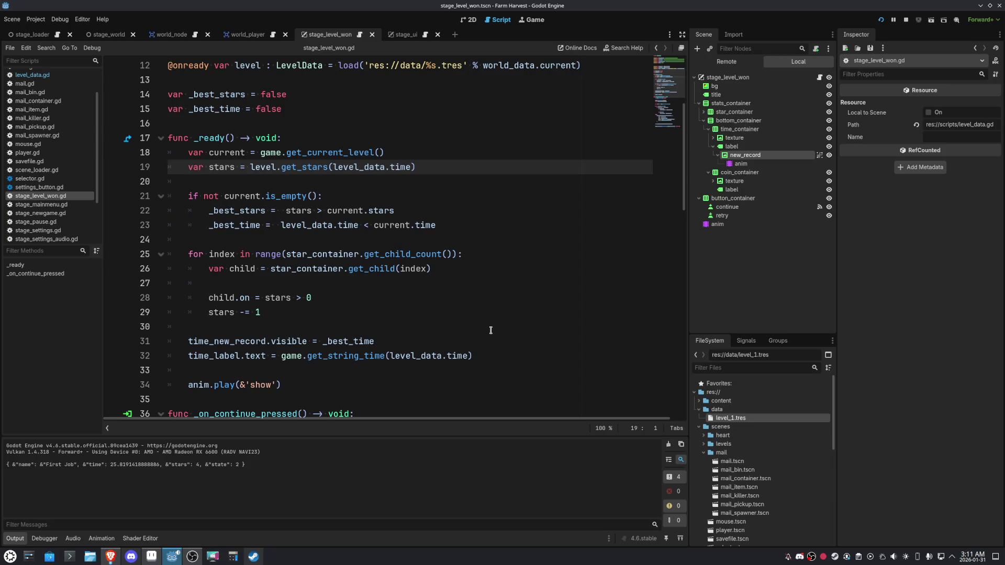
Inspect the level-complete scene's coin amount label and the new_record badge animation, resetting the animation to its start
click(469, 20)
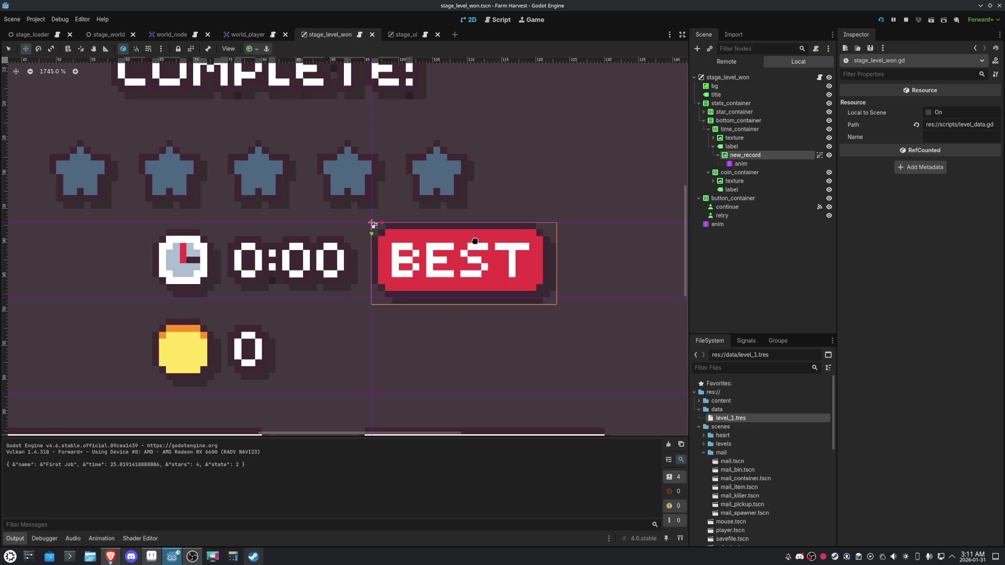
click(732, 189)
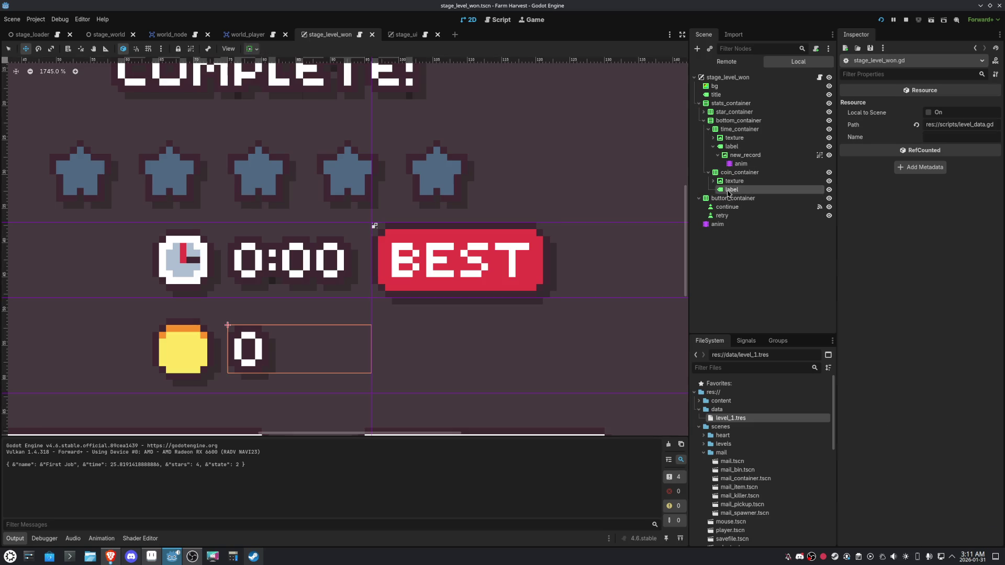
click(500, 21)
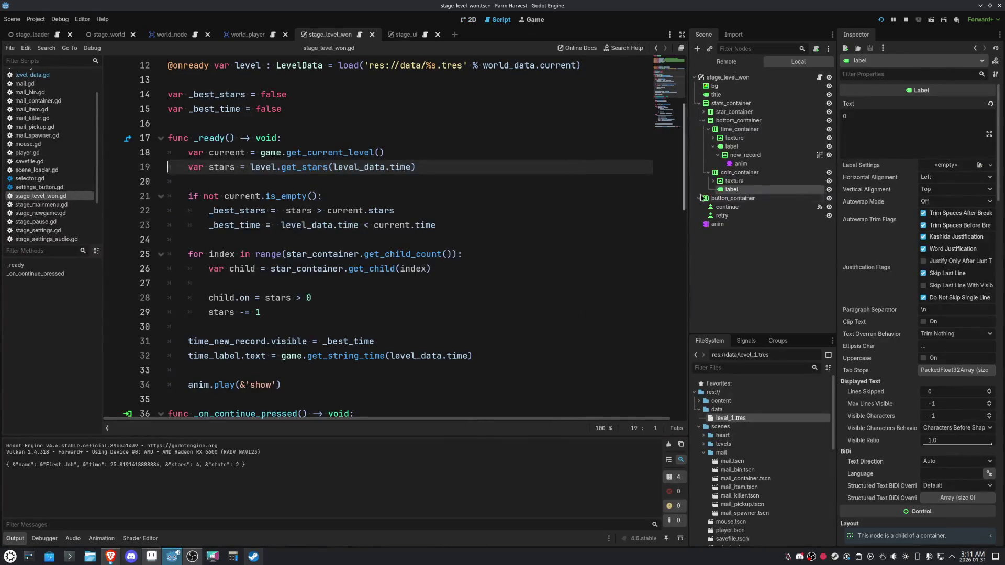
click(735, 164)
click(736, 155)
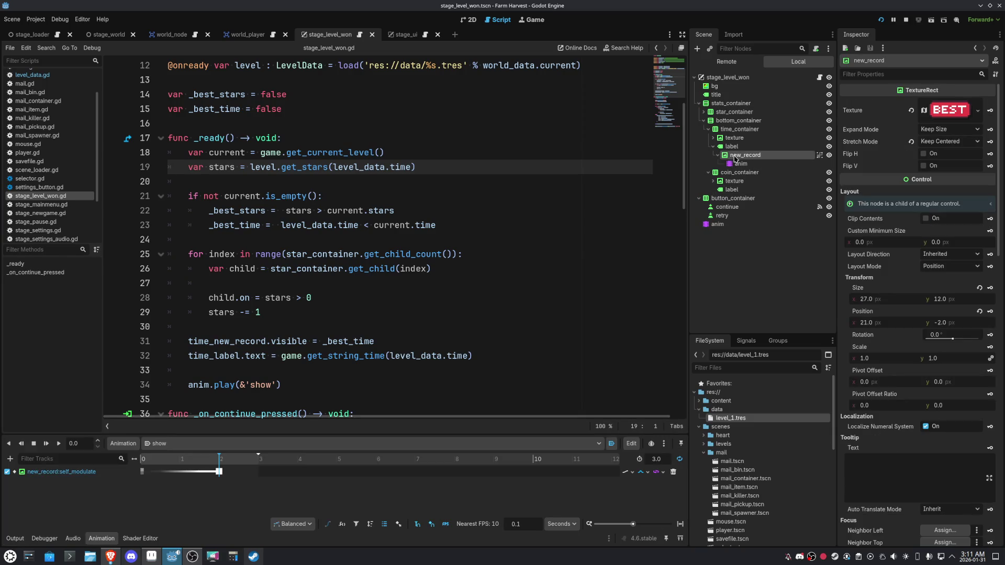
click(139, 461)
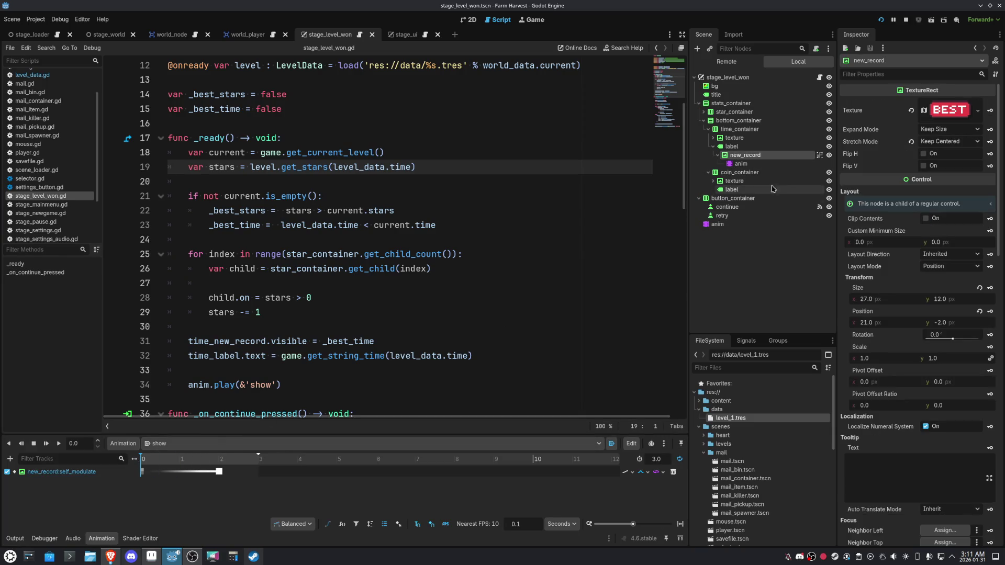
click(718, 156)
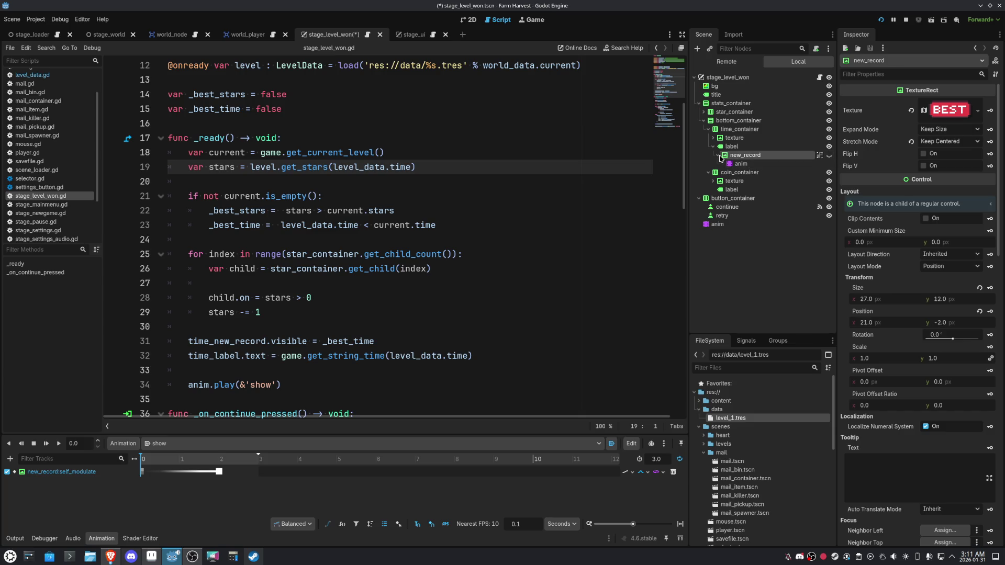
click(469, 19)
click(499, 19)
Delete the extra blank line after the node references, then place the caret after the time label line
scroll(538, 287, up, 4)
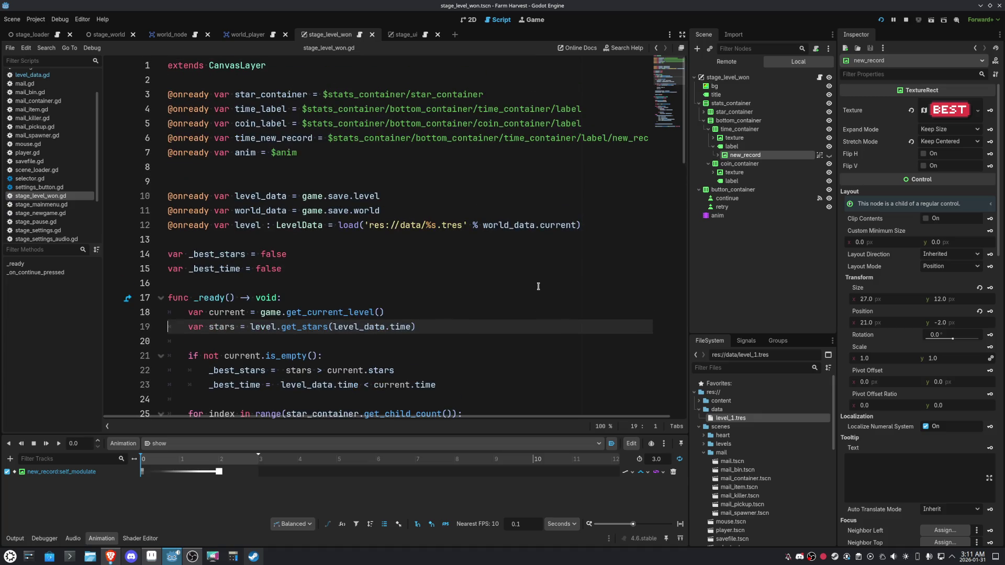
click(291, 178)
key(BackSpace)
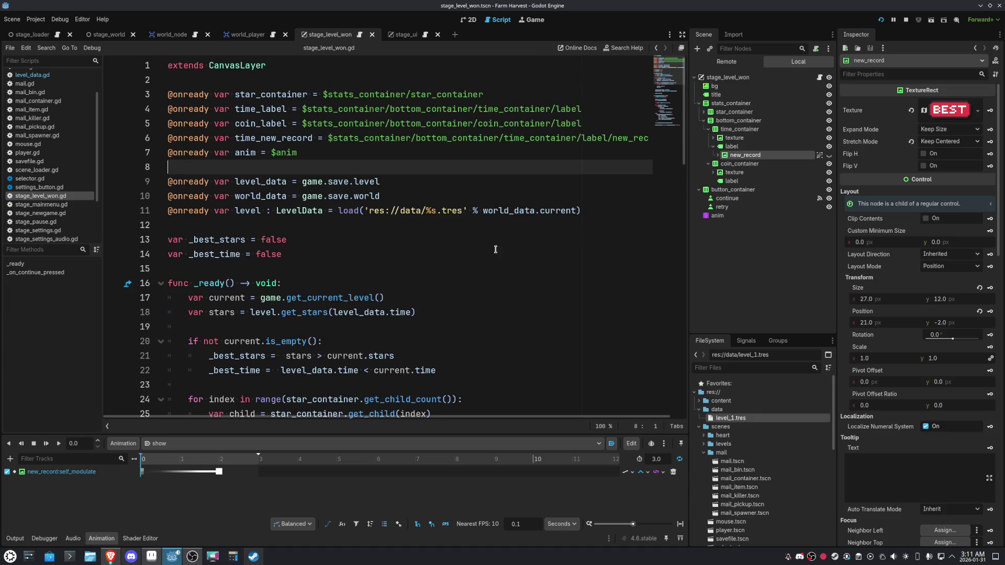
scroll(555, 265, down, 4)
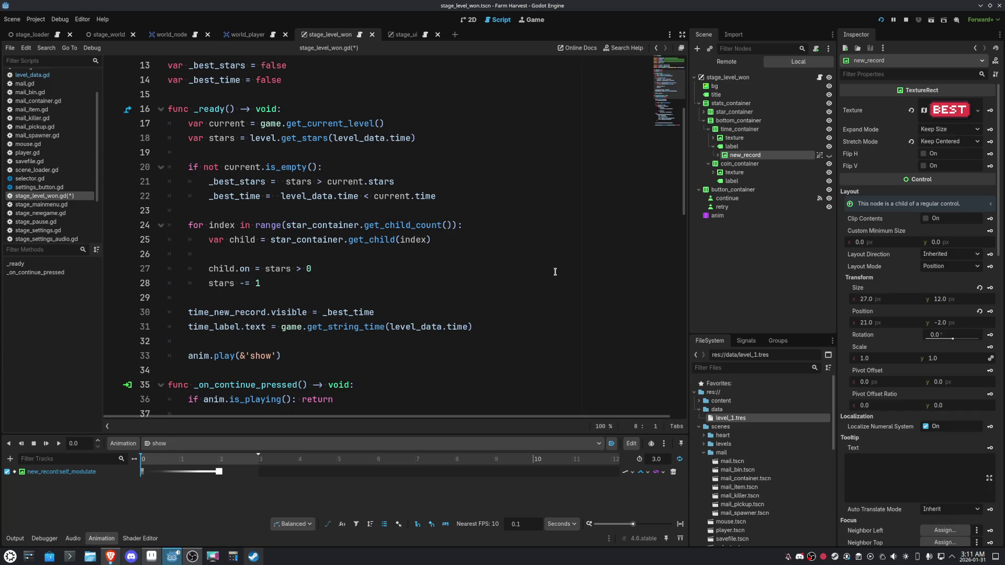
scroll(555, 272, up, 4)
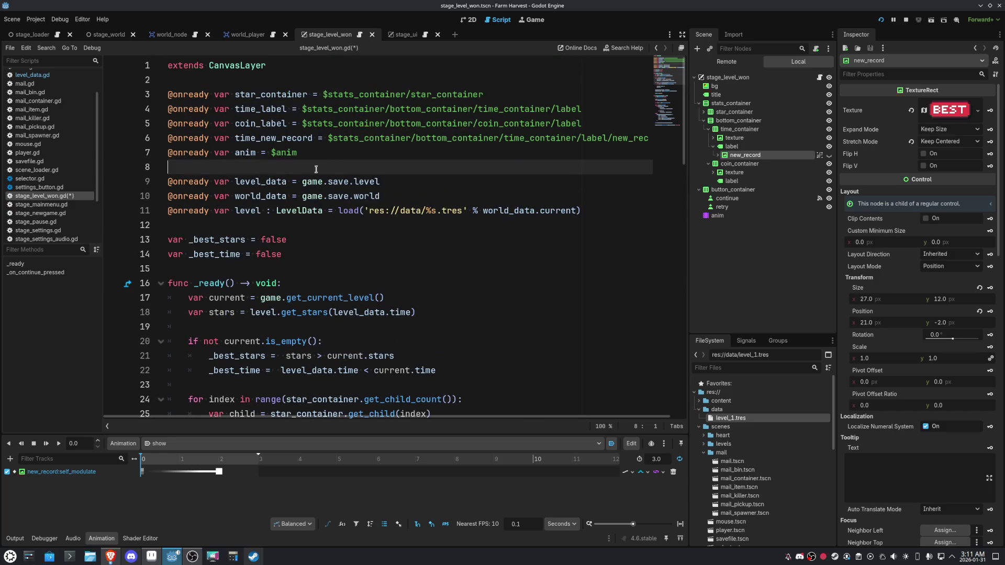
double_click(271, 124)
scroll(485, 291, down, 2)
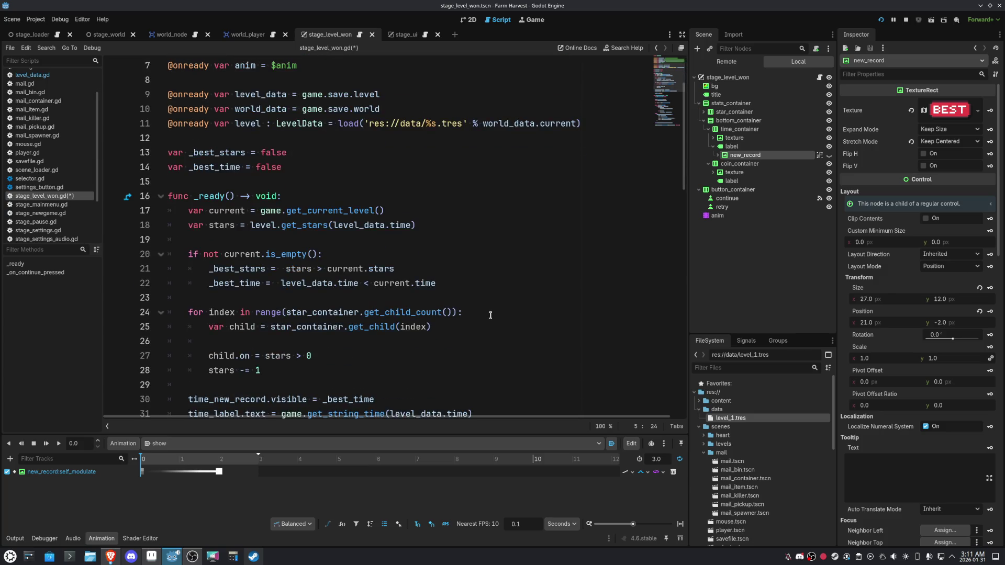
scroll(491, 315, down, 1)
click(492, 370)
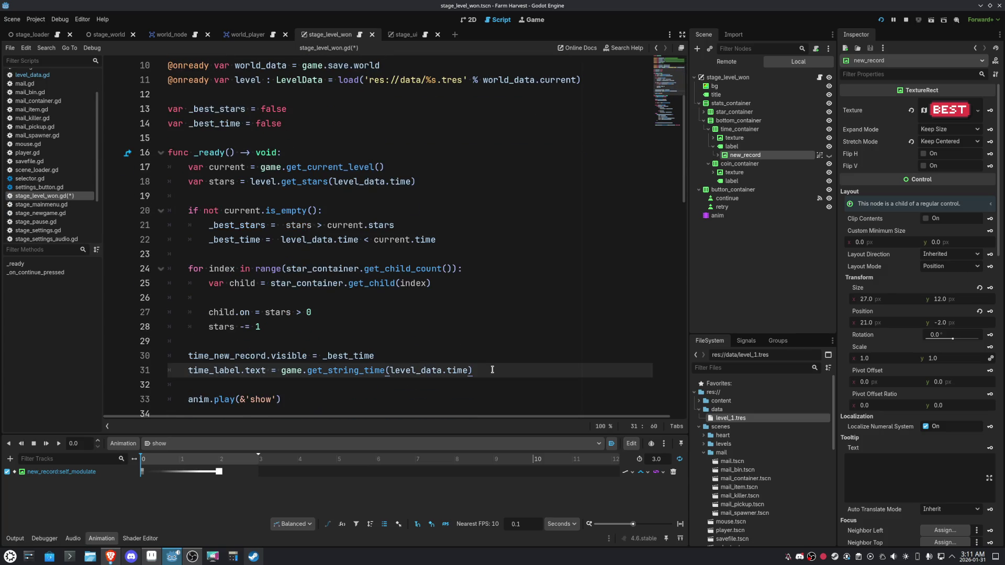
Add a line setting coin_label.text = '%s' % below the time label line
key(Return)
text(coin_label.text = '%s' )
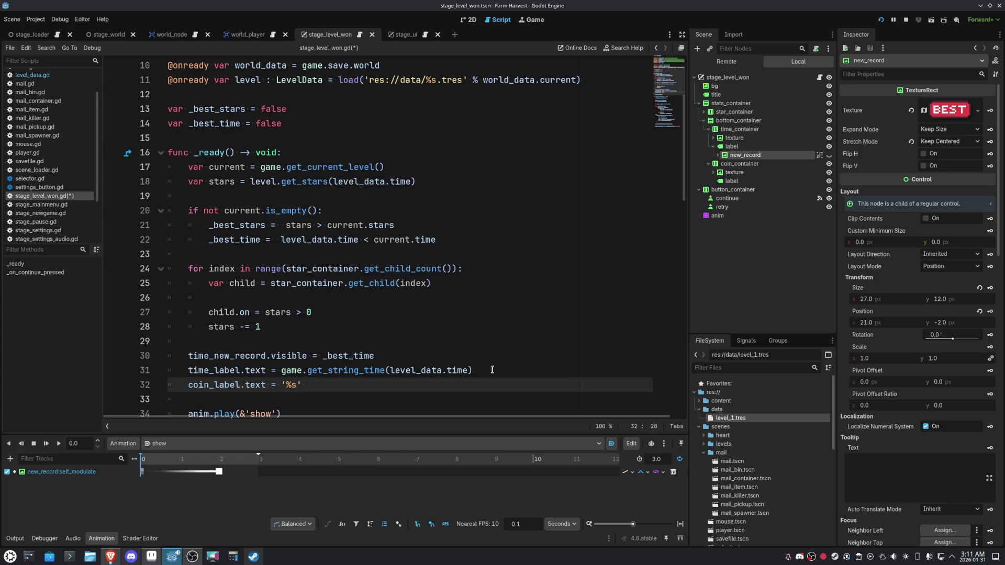
text(%)
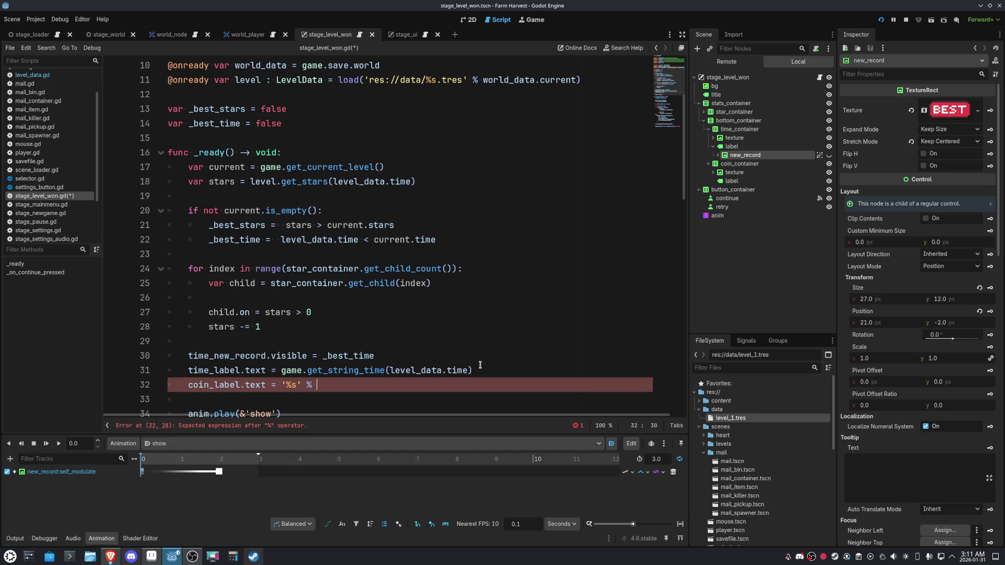
Declare a new var _coins after the _best_time declaration
click(312, 121)
double_click(214, 111)
double_click(212, 120)
click(299, 122)
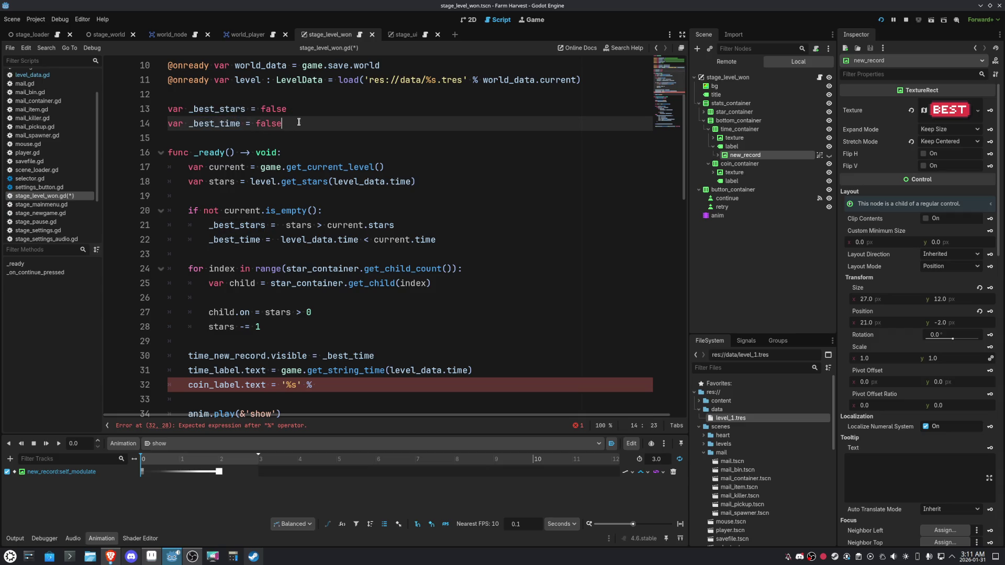
key(Return)
text(var _coins = 0)
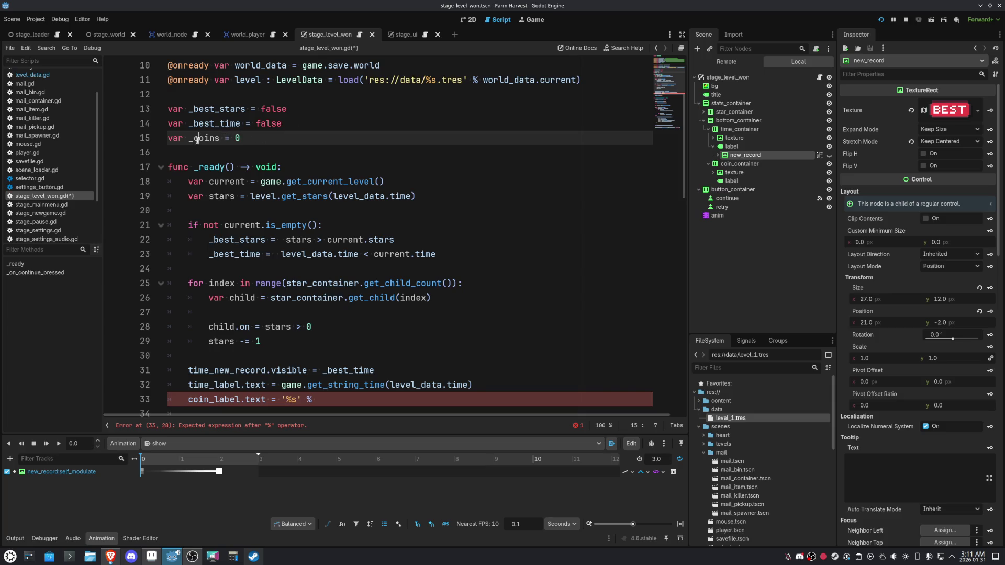
double_click(197, 139)
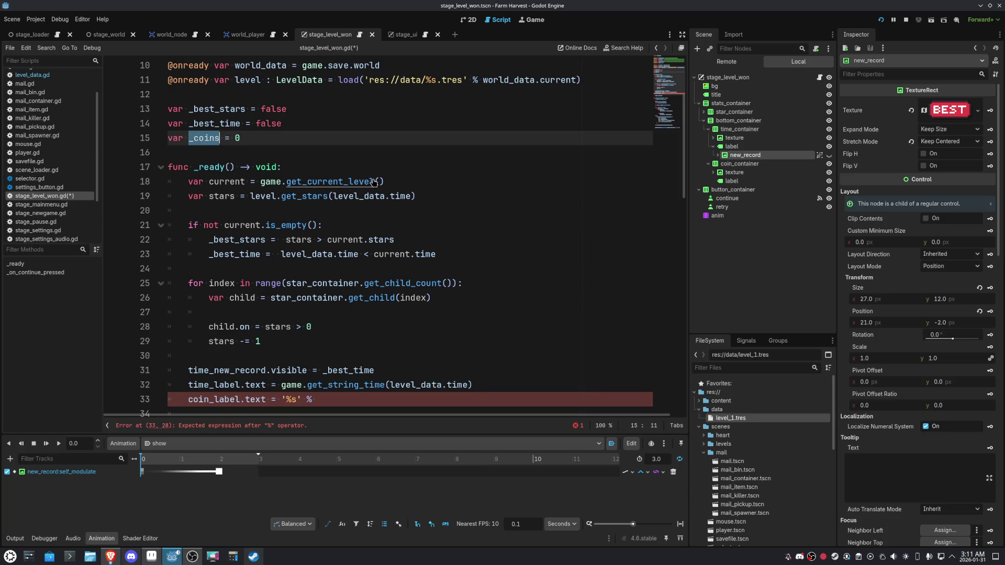
Assign _coins = level.get_coins(level_data.time) after the best-time comparison
click(466, 254)
key(Return)
key(BackSpace)
key(Return)
text(_coins = le)
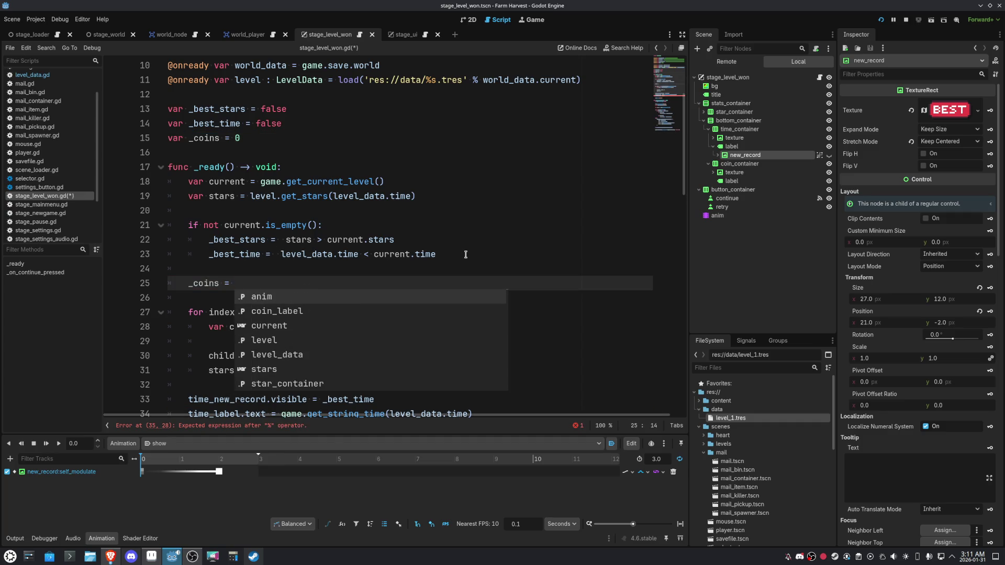
text(vel.get)
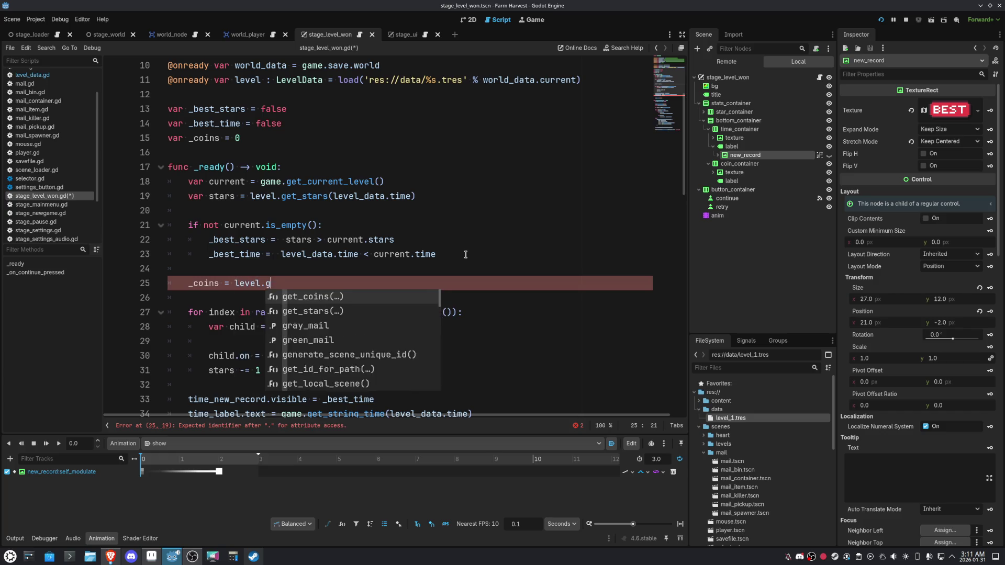
key(Return)
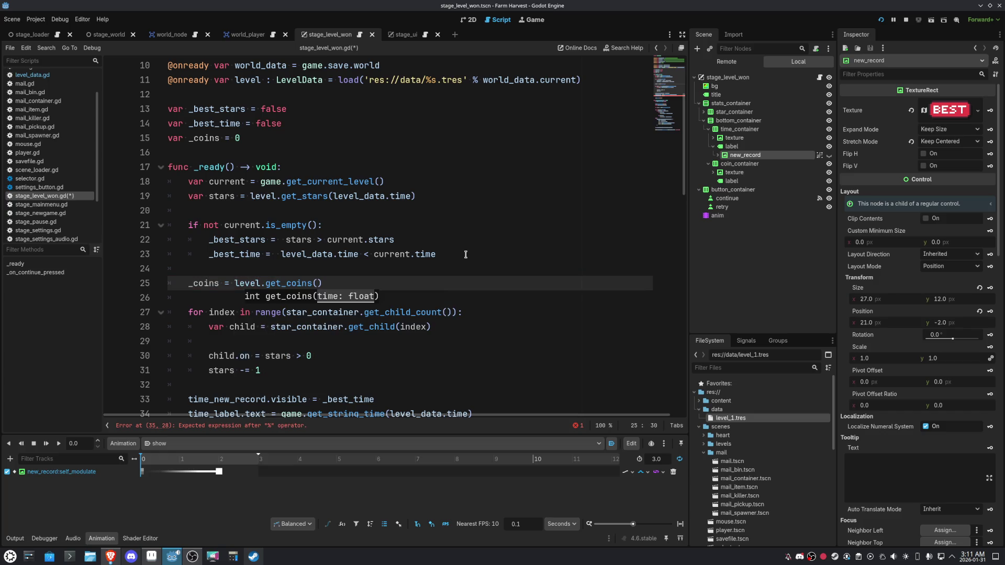
text(level_data.time)
key(Escape)
double_click(214, 279)
scroll(332, 303, down, 2)
click(463, 341)
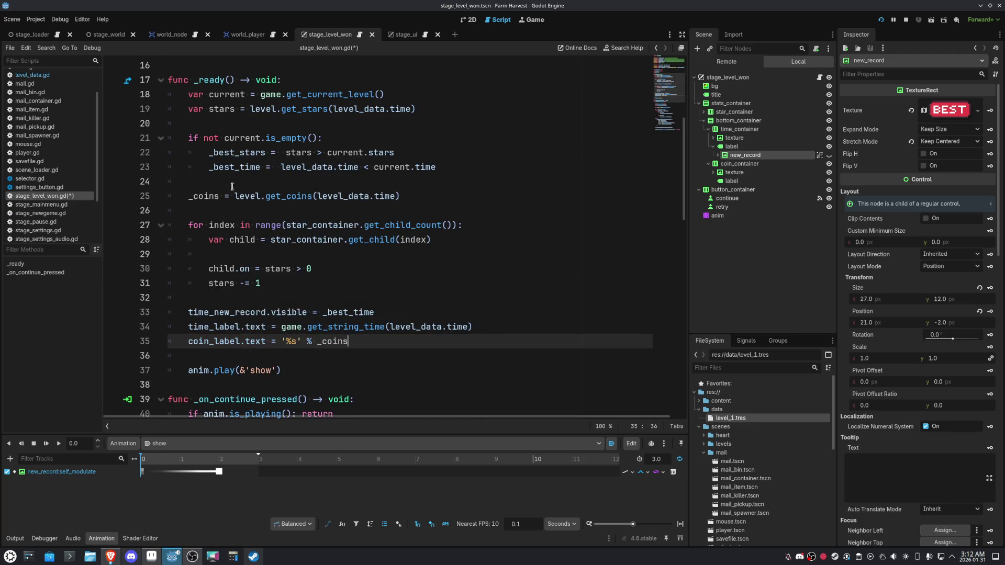
double_click(204, 195)
scroll(586, 227, up, 3)
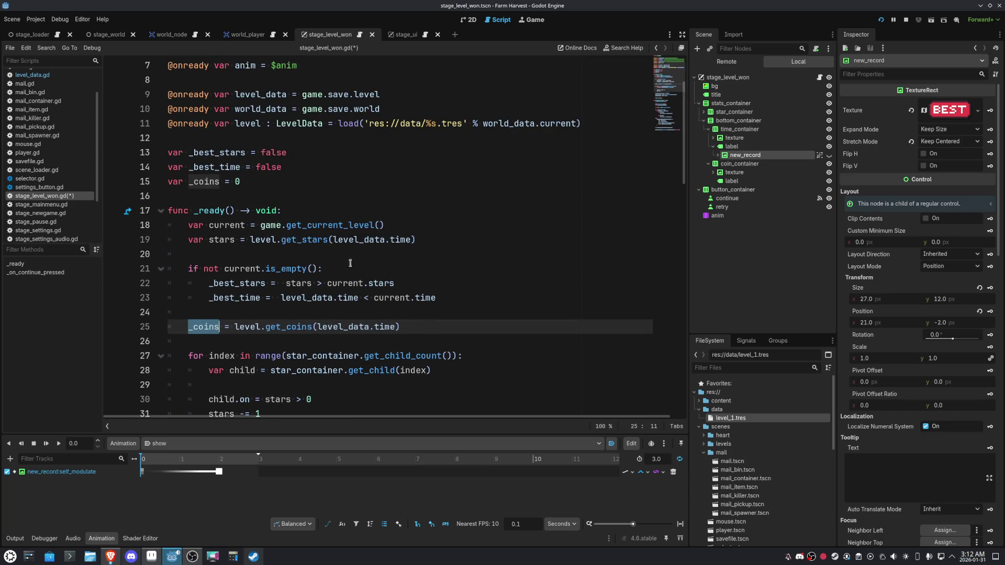
Start a 'game.save.' line after the await in _on_continue_pressed
click(654, 129)
scroll(535, 295, up, 3)
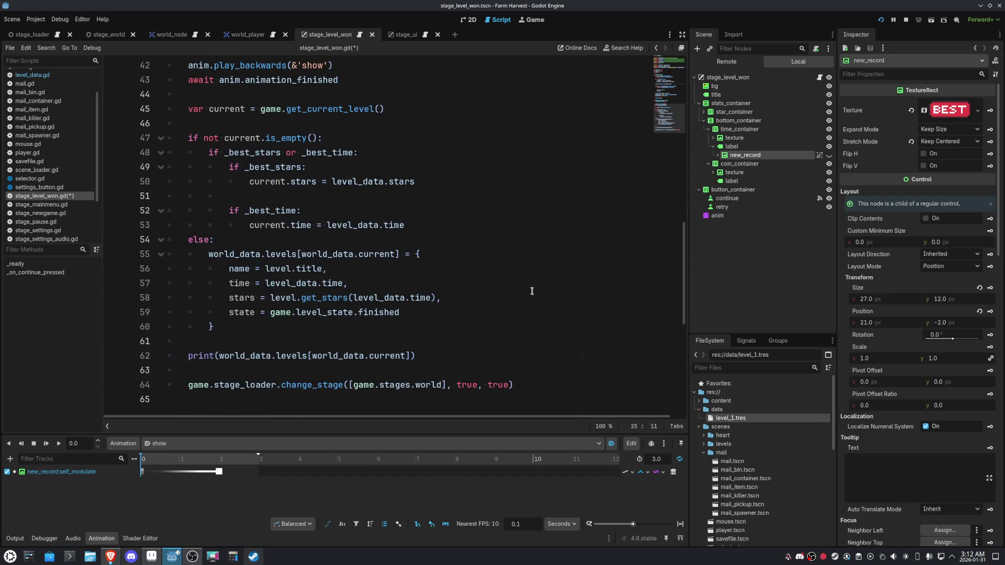
scroll(528, 288, up, 2)
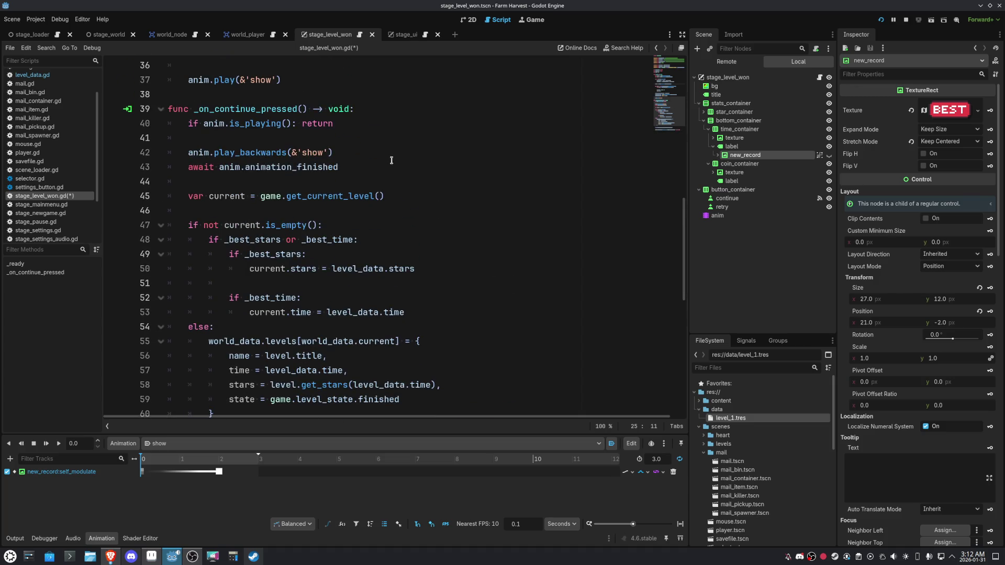
click(369, 164)
key(Return)
key(Return)
text(game.save.)
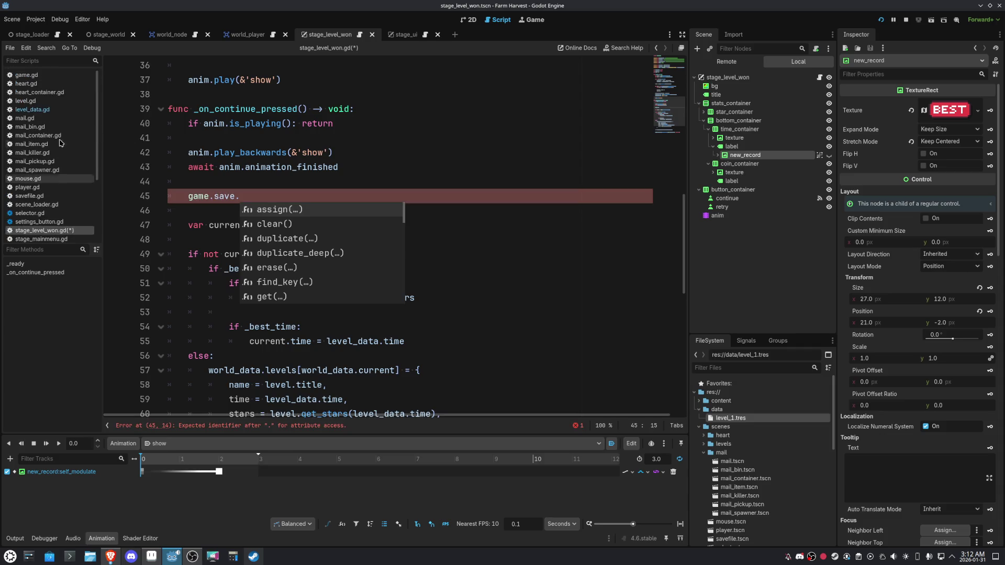
ctrl+click(224, 196)
Check the save dictionary's coins field in game.gd
scroll(397, 236, up, 20)
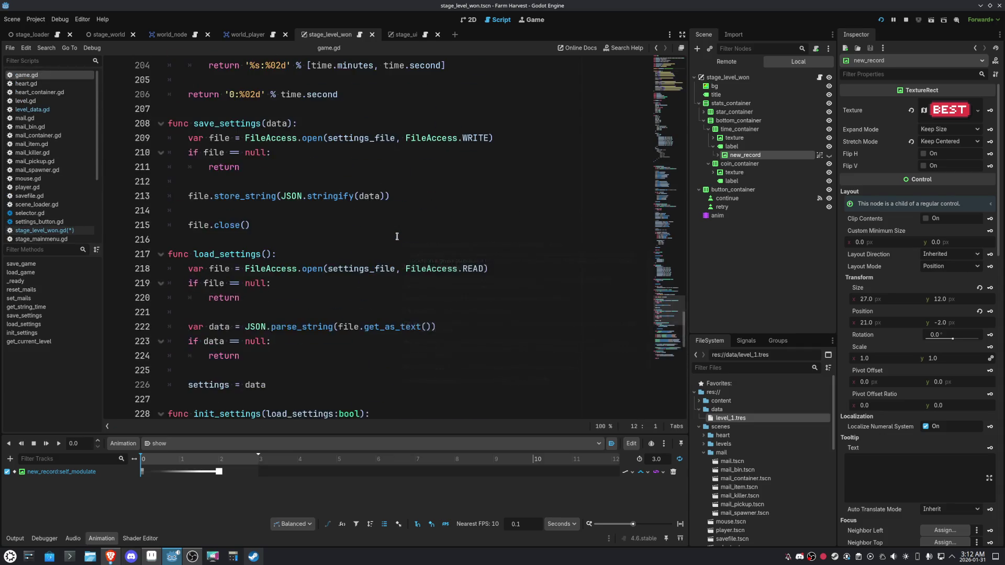
scroll(397, 236, up, 10)
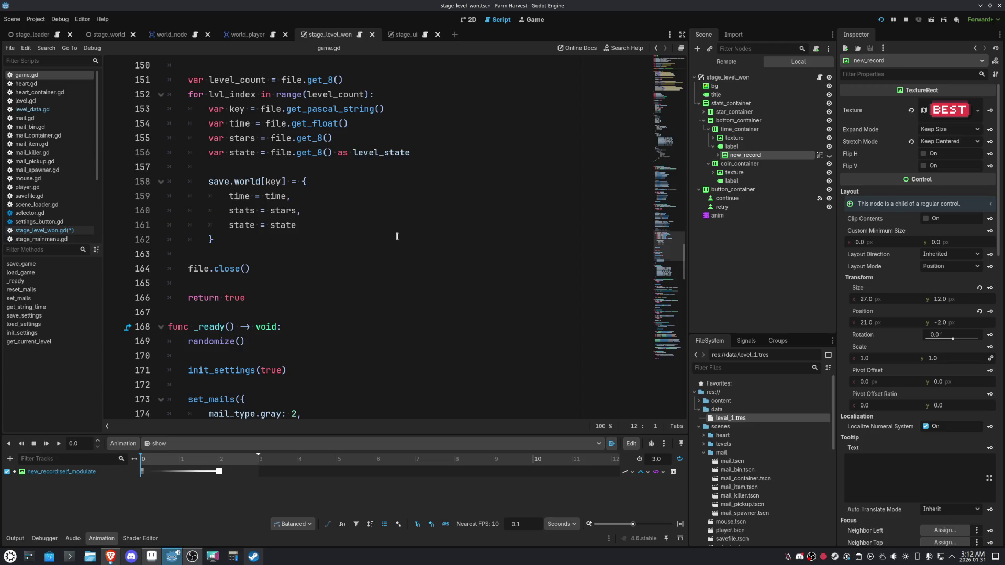
scroll(397, 237, up, 20)
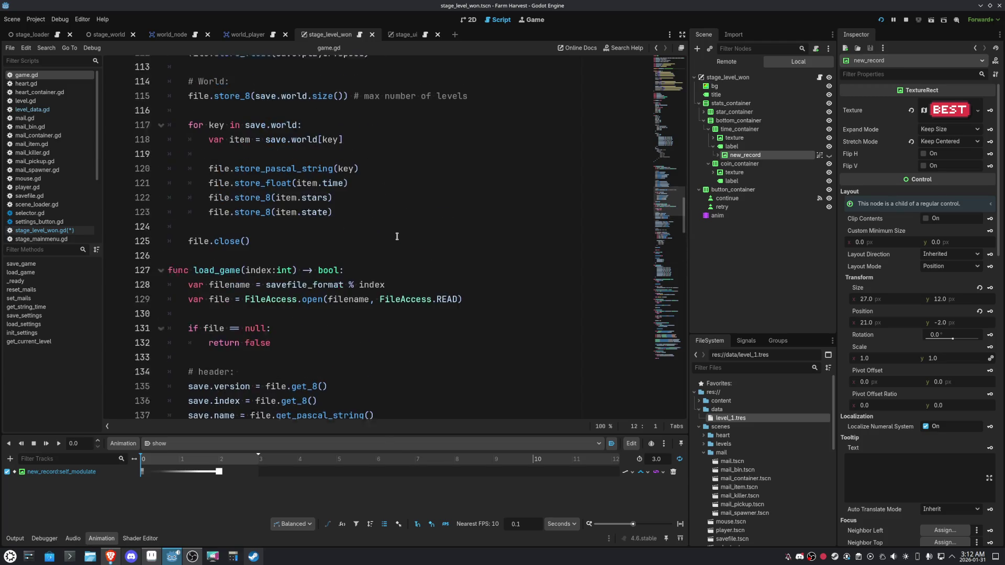
scroll(397, 236, up, 7)
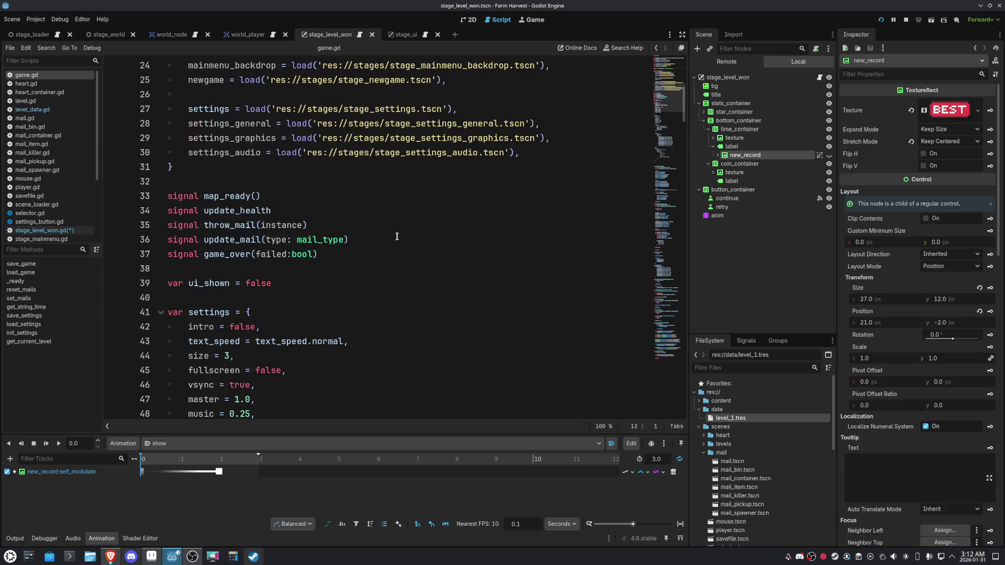
scroll(396, 236, down, 3)
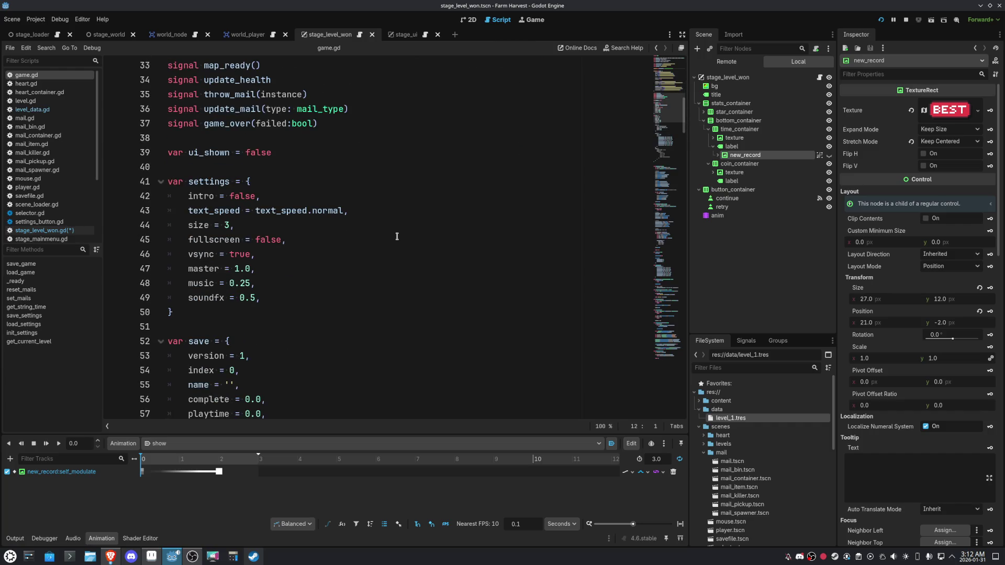
scroll(397, 236, down, 3)
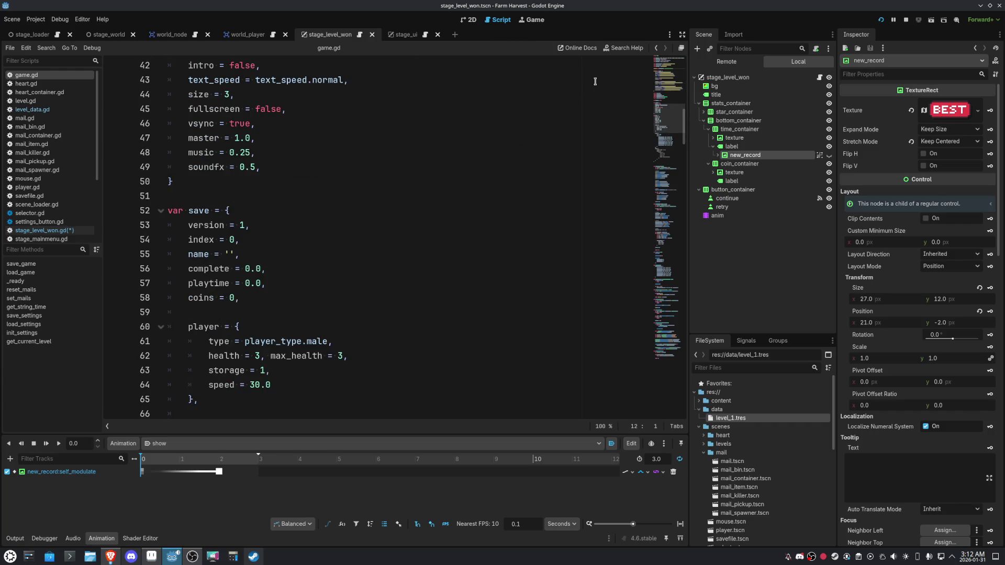
Complete the line as game.save.coins += _coins in stage_level_won.gd and save it
click(656, 47)
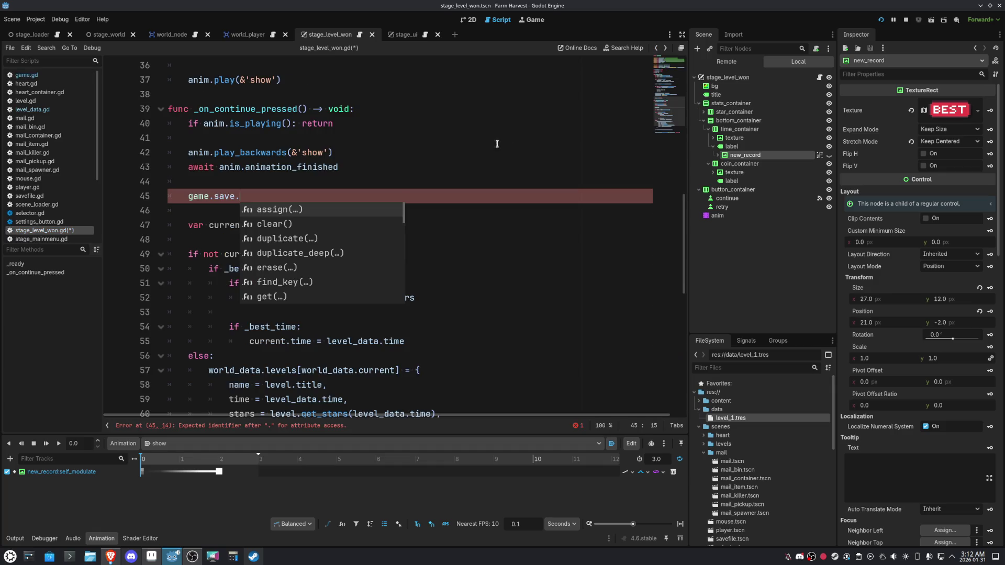
text(coins +=)
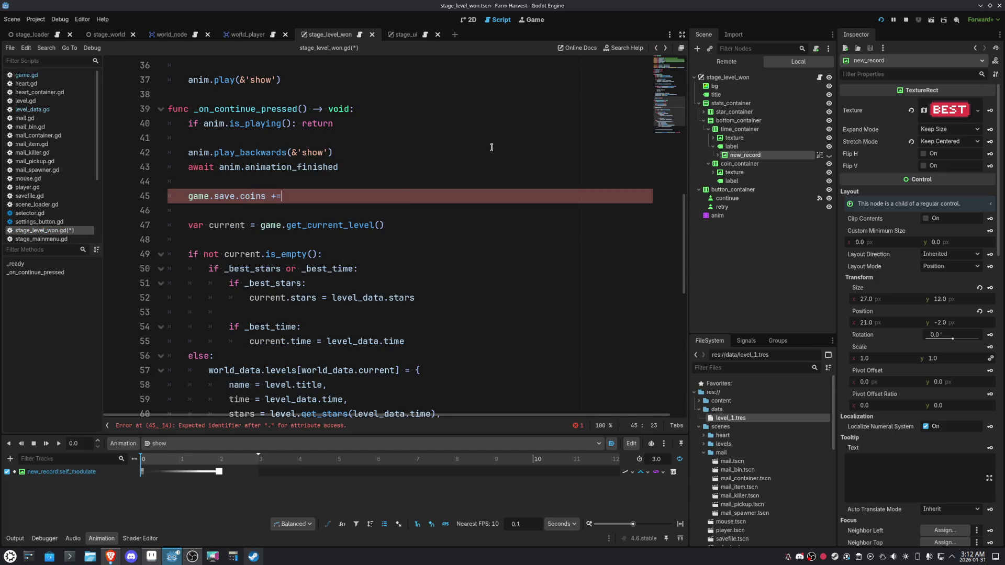
text( _coins)
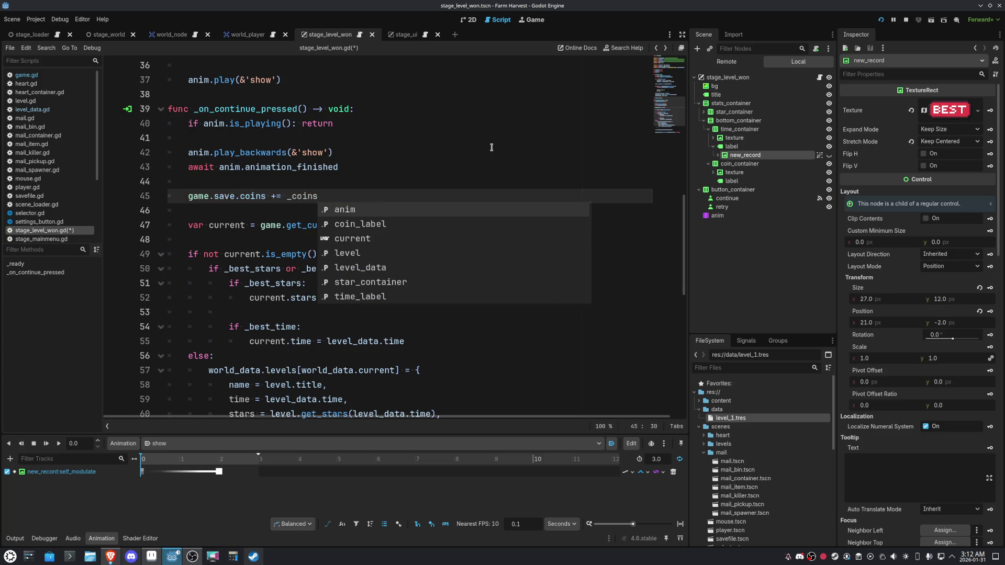
click(492, 147)
key(ctrl+s)
key(F8)
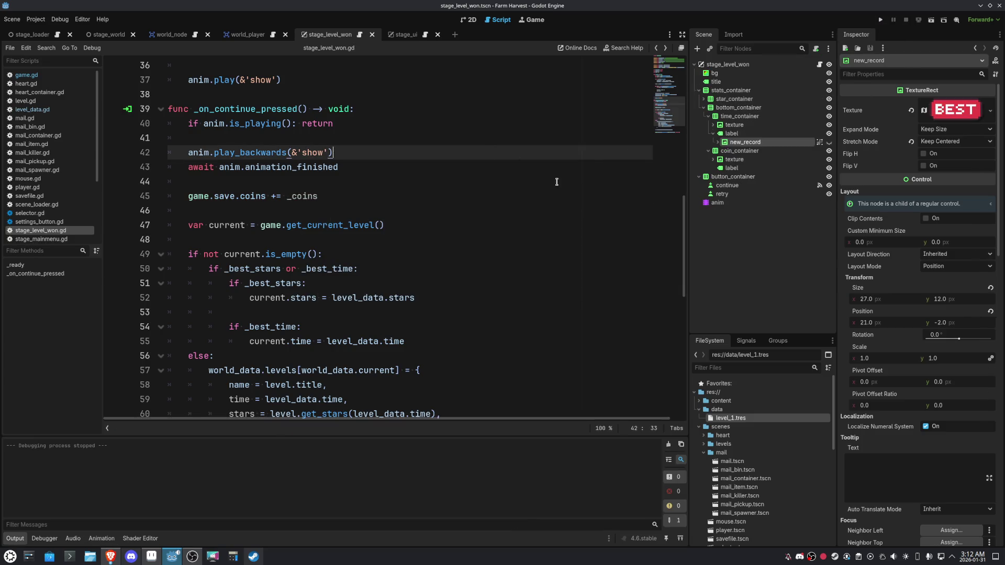
Run the game, deliver the orange and blue mail, and continue past the 5-coin COMPLETE! screen
key(F6)
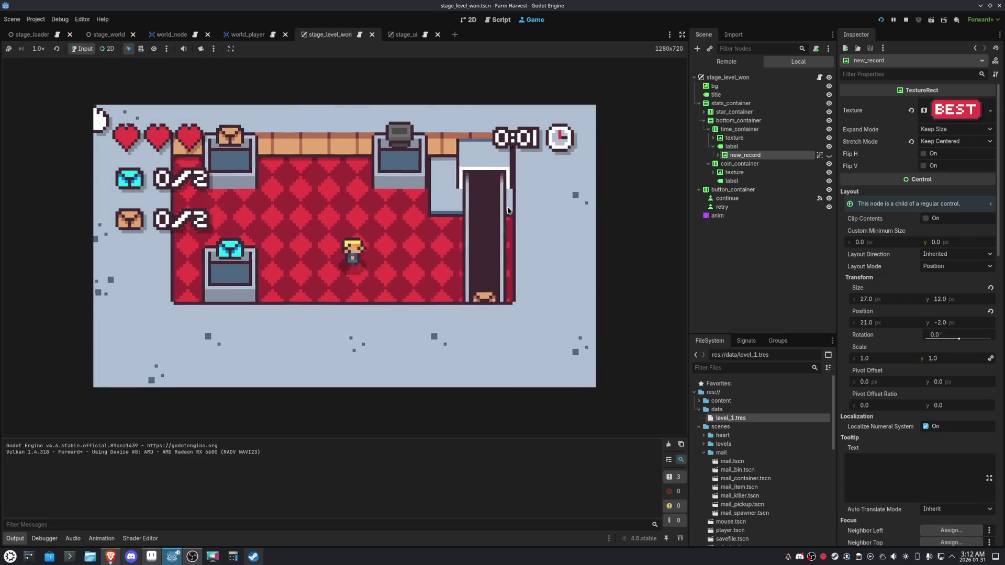
key(Right)
key(Up)
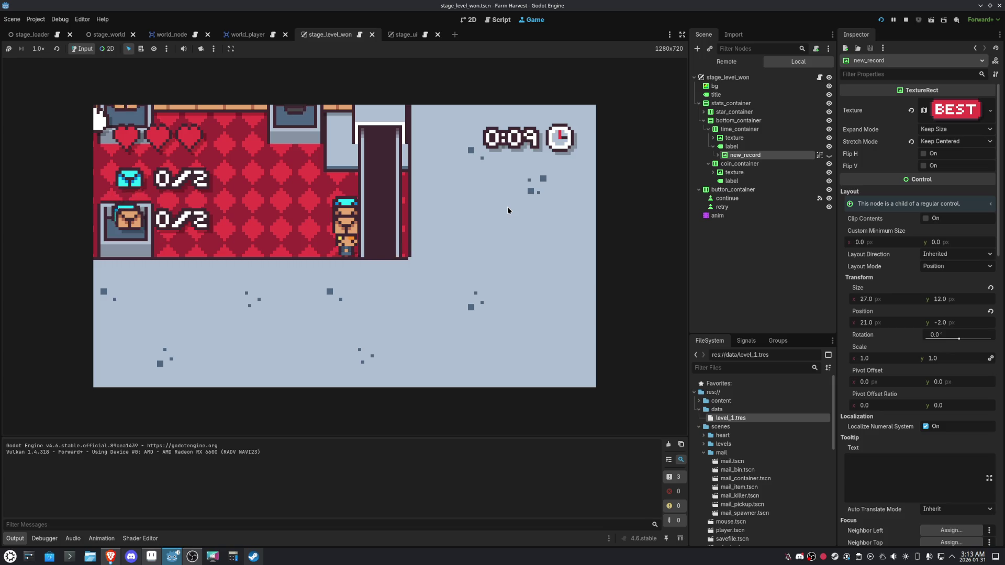
key(Left)
key(Up)
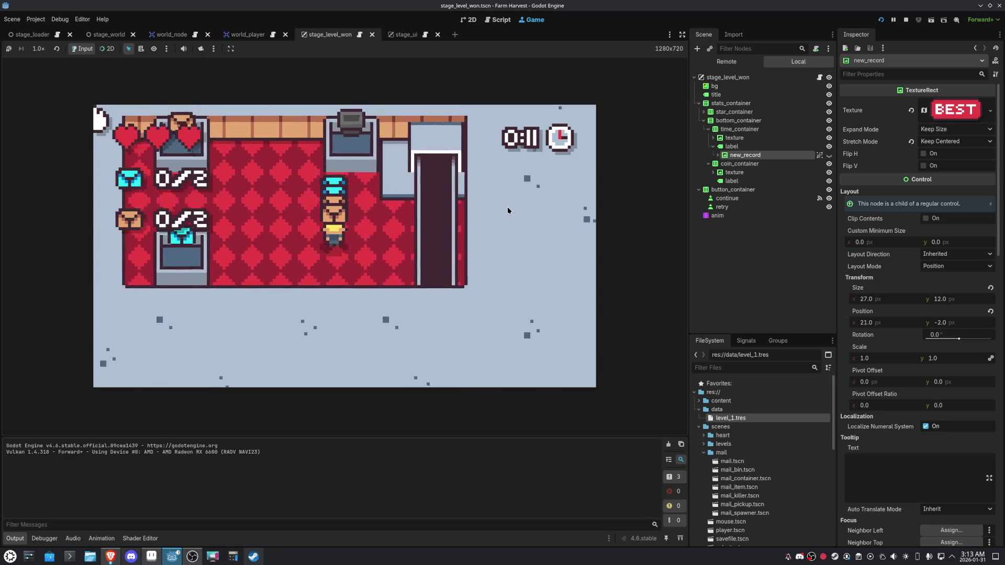
key(Left)
key(Up)
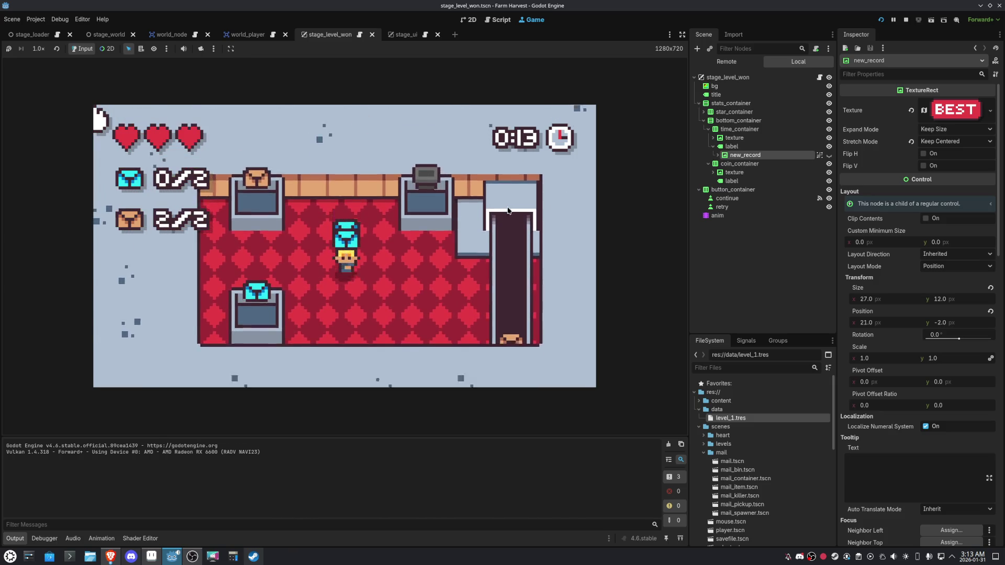
key(Down)
key(Left)
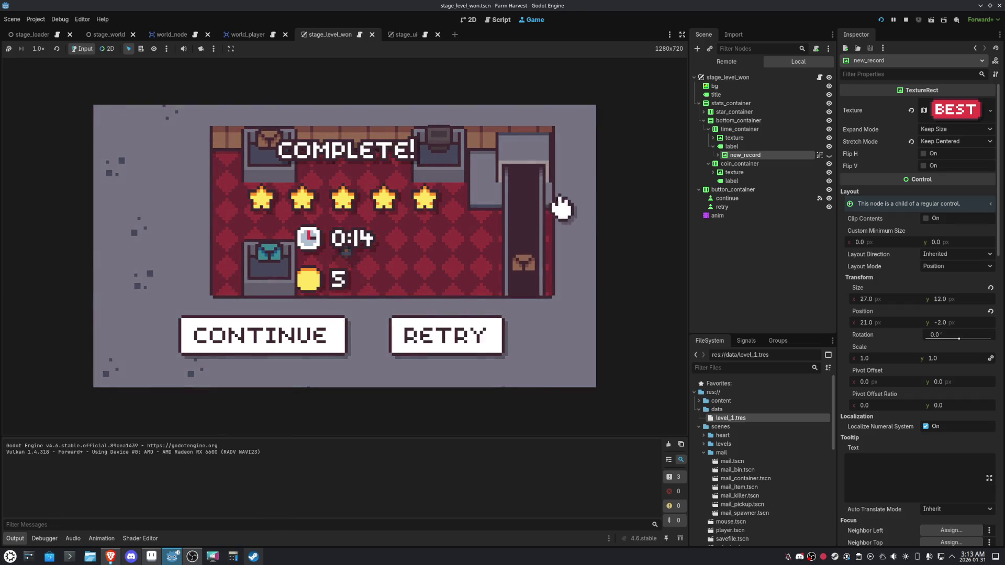
click(326, 343)
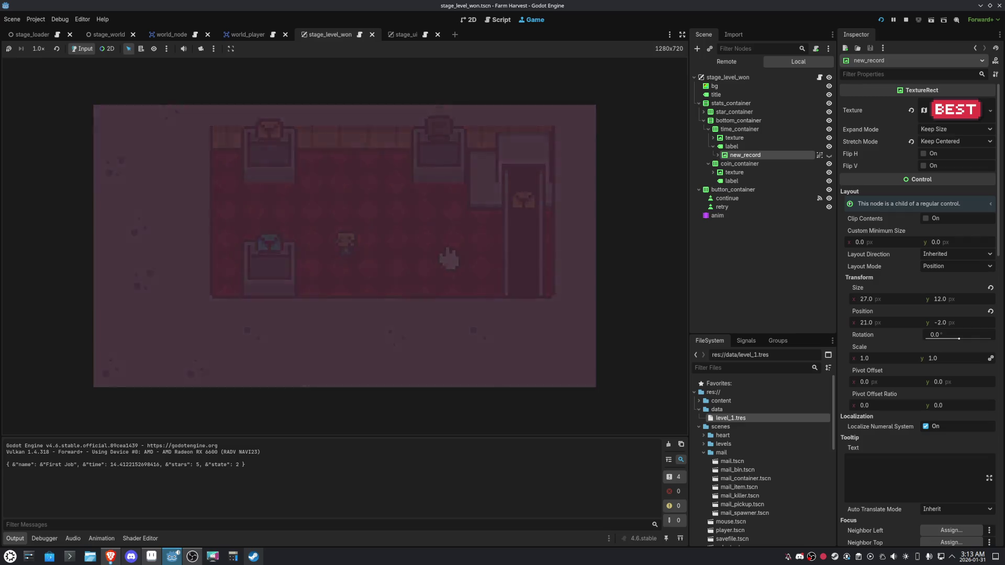